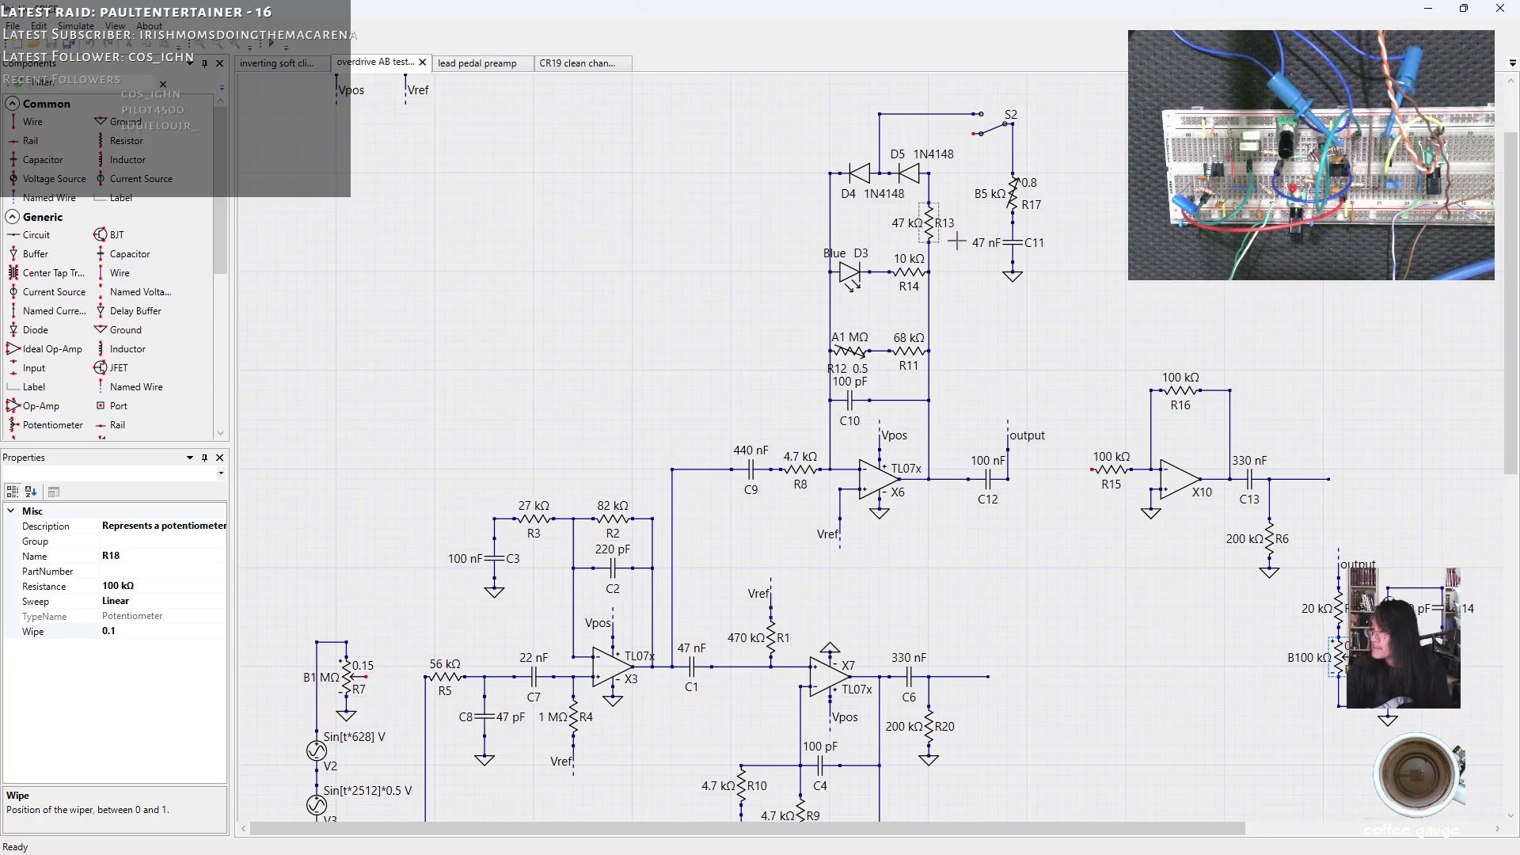
Delete potentiometer R17 and place a fixed resistor in its spot between S2 and C11.
left_click(1013, 194)
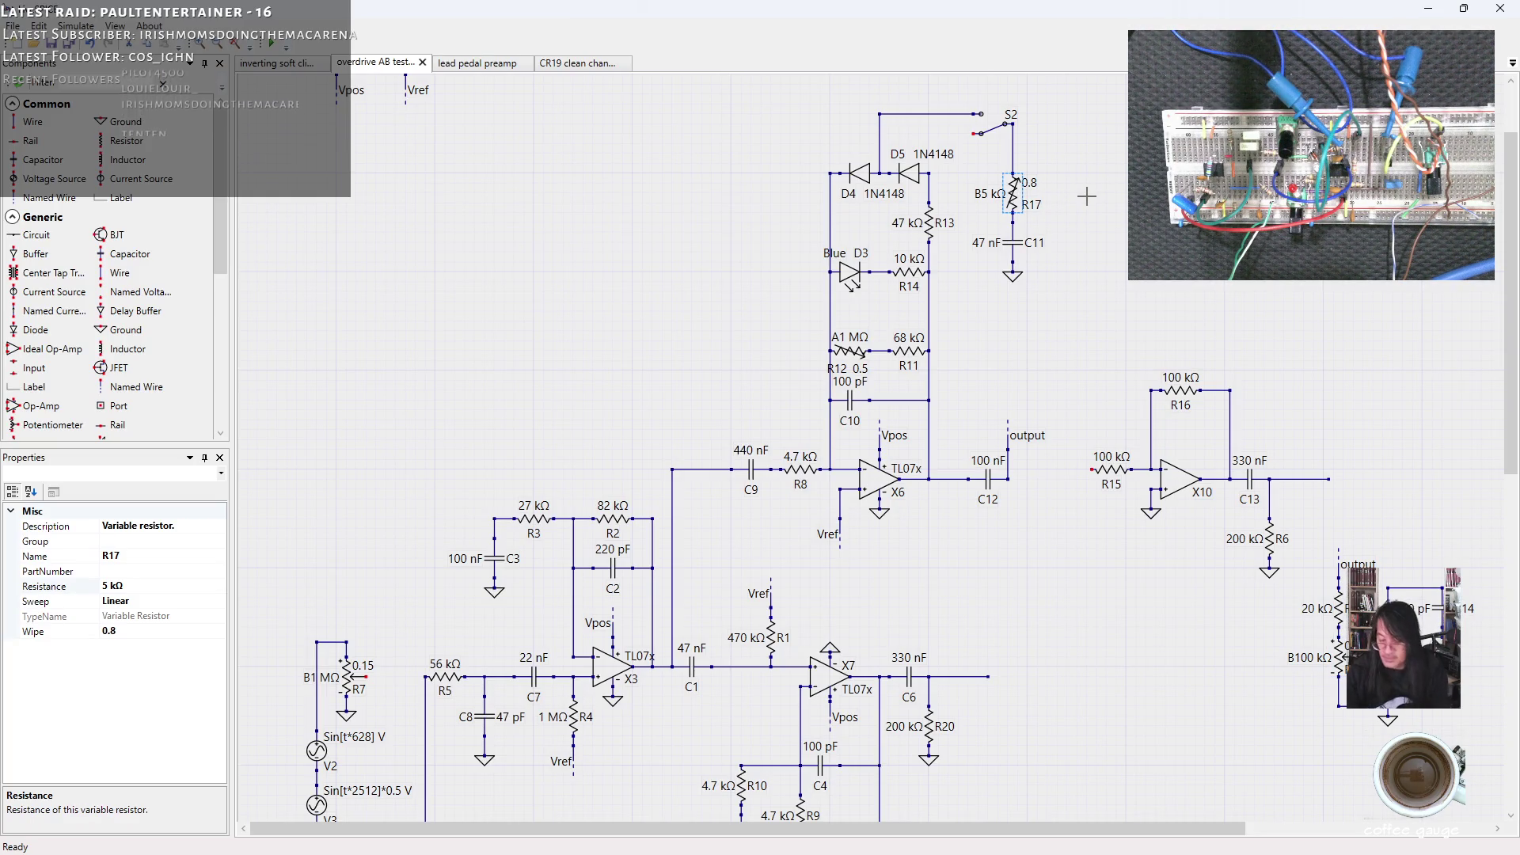
key("Delete")
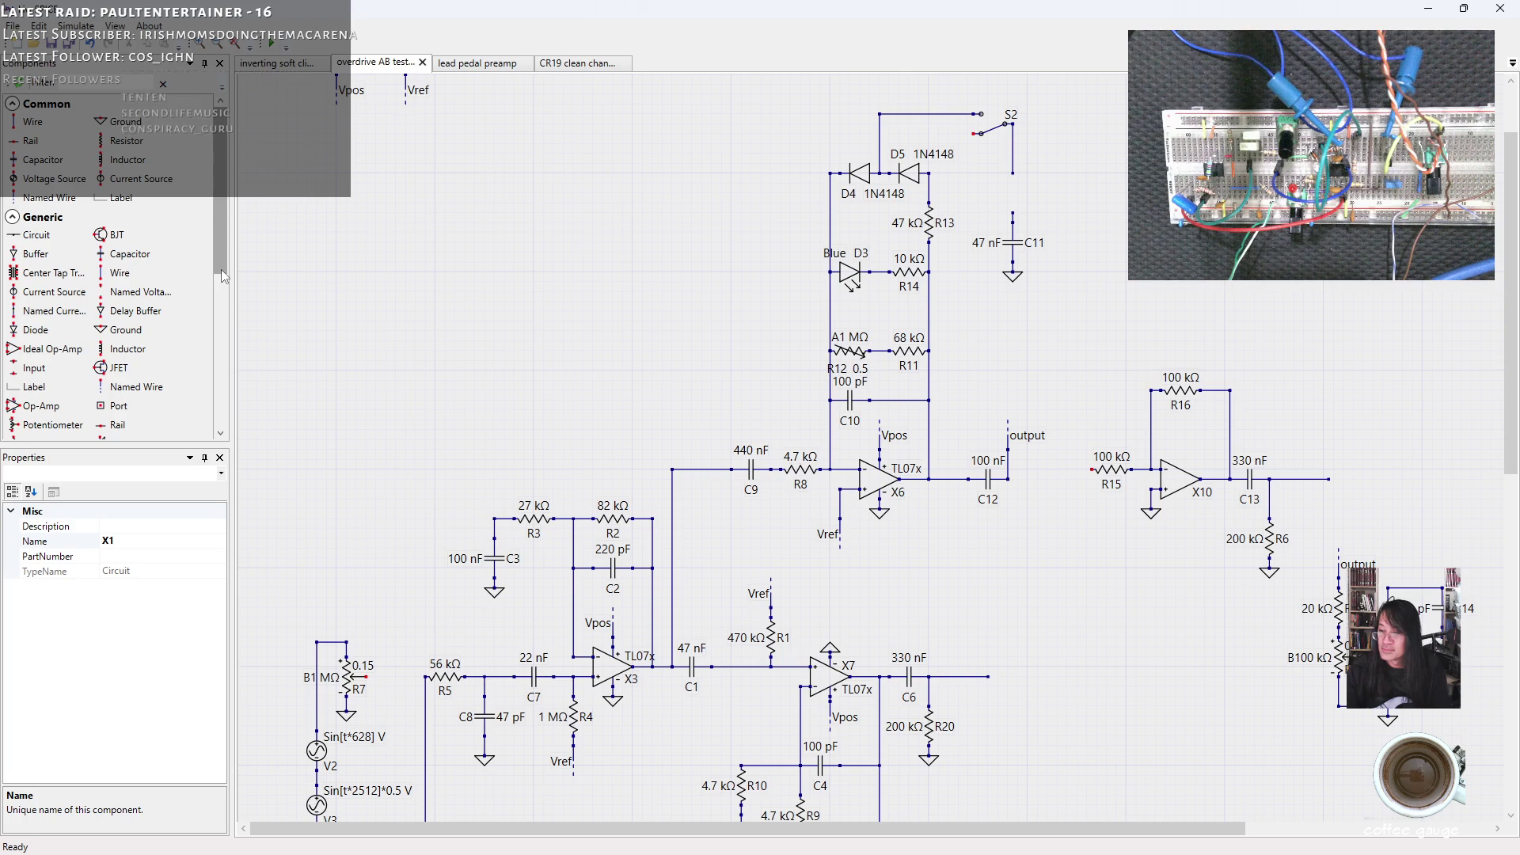
left_click_drag(222, 270, 220, 278)
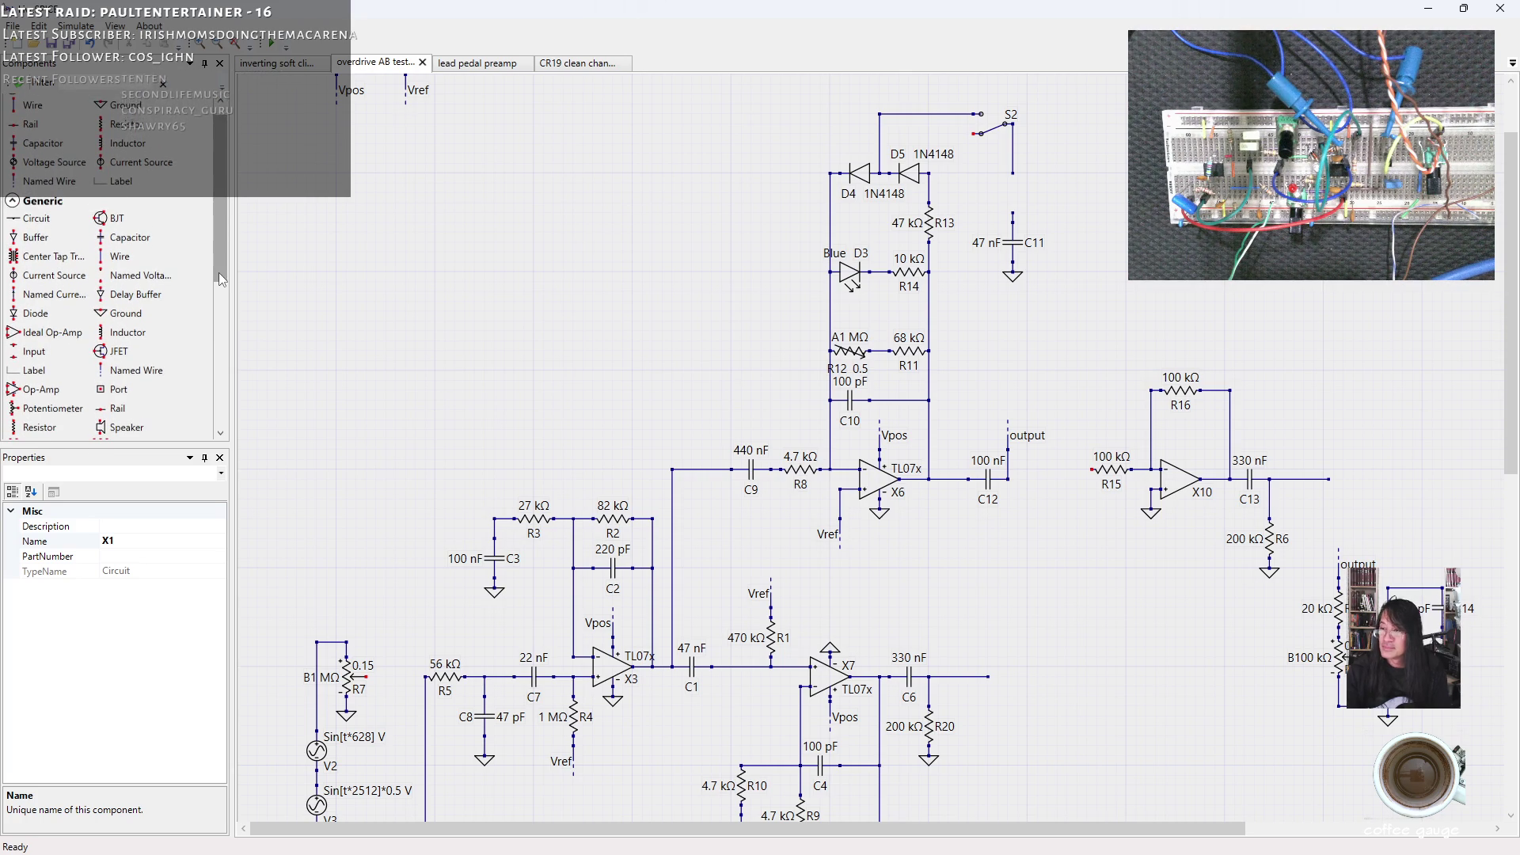
left_click(116, 124)
left_click(1011, 192)
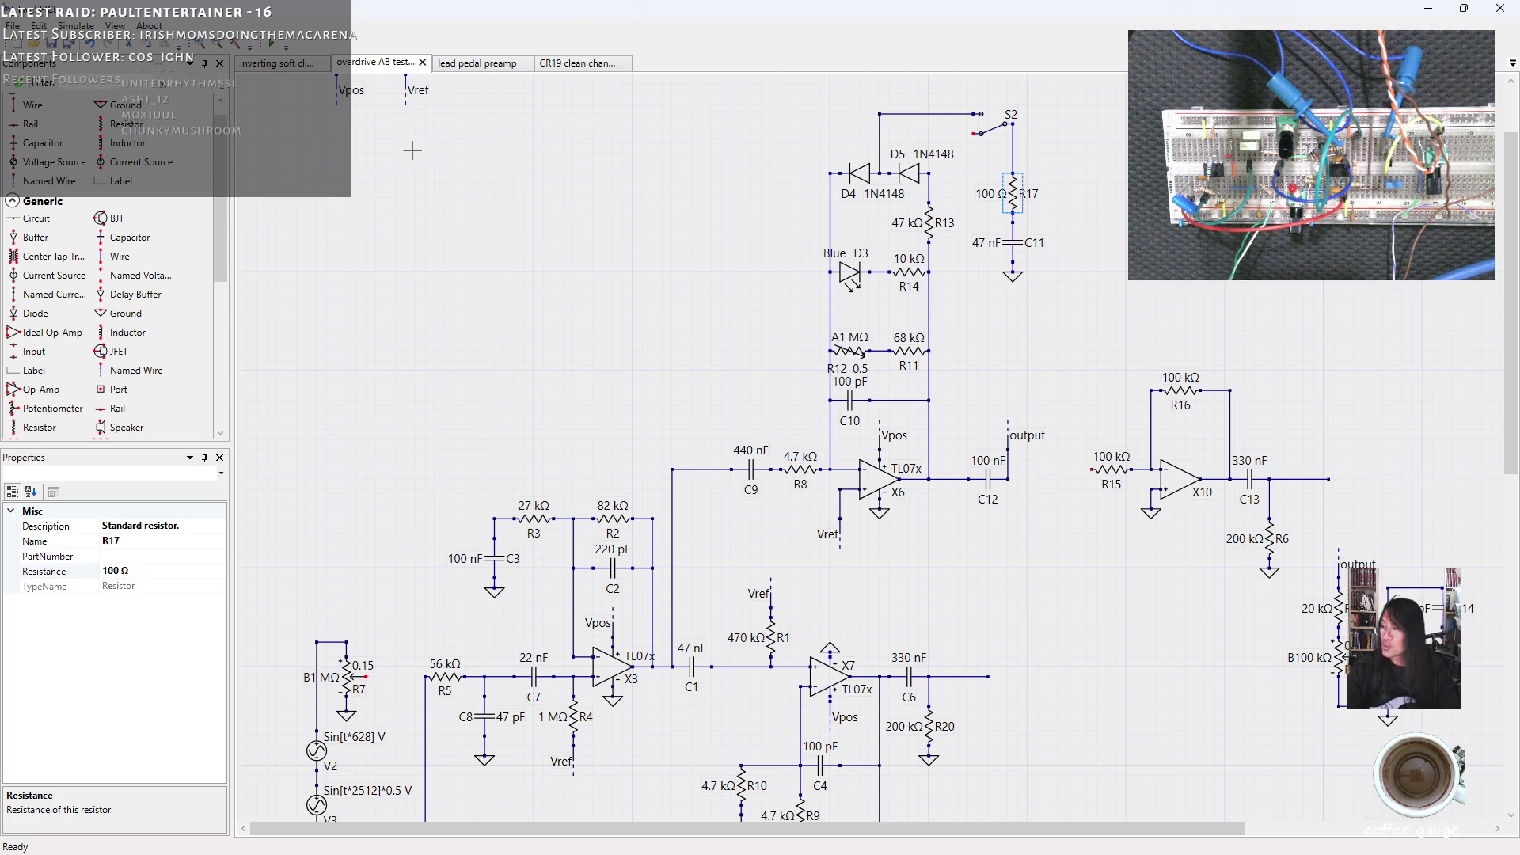
scroll(223, 171, "up", 1)
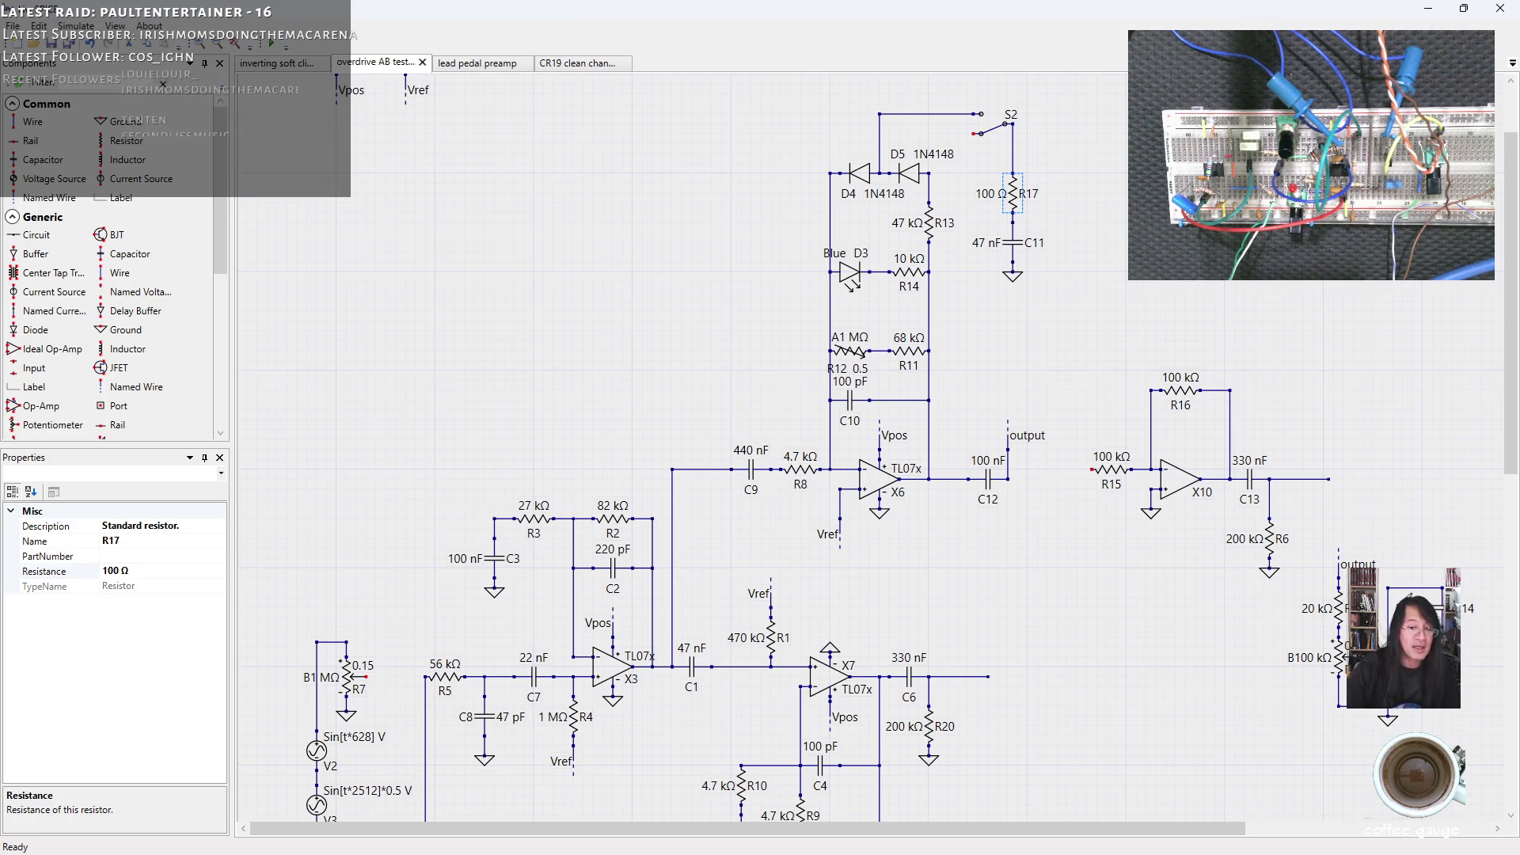
key("alt+Tab")
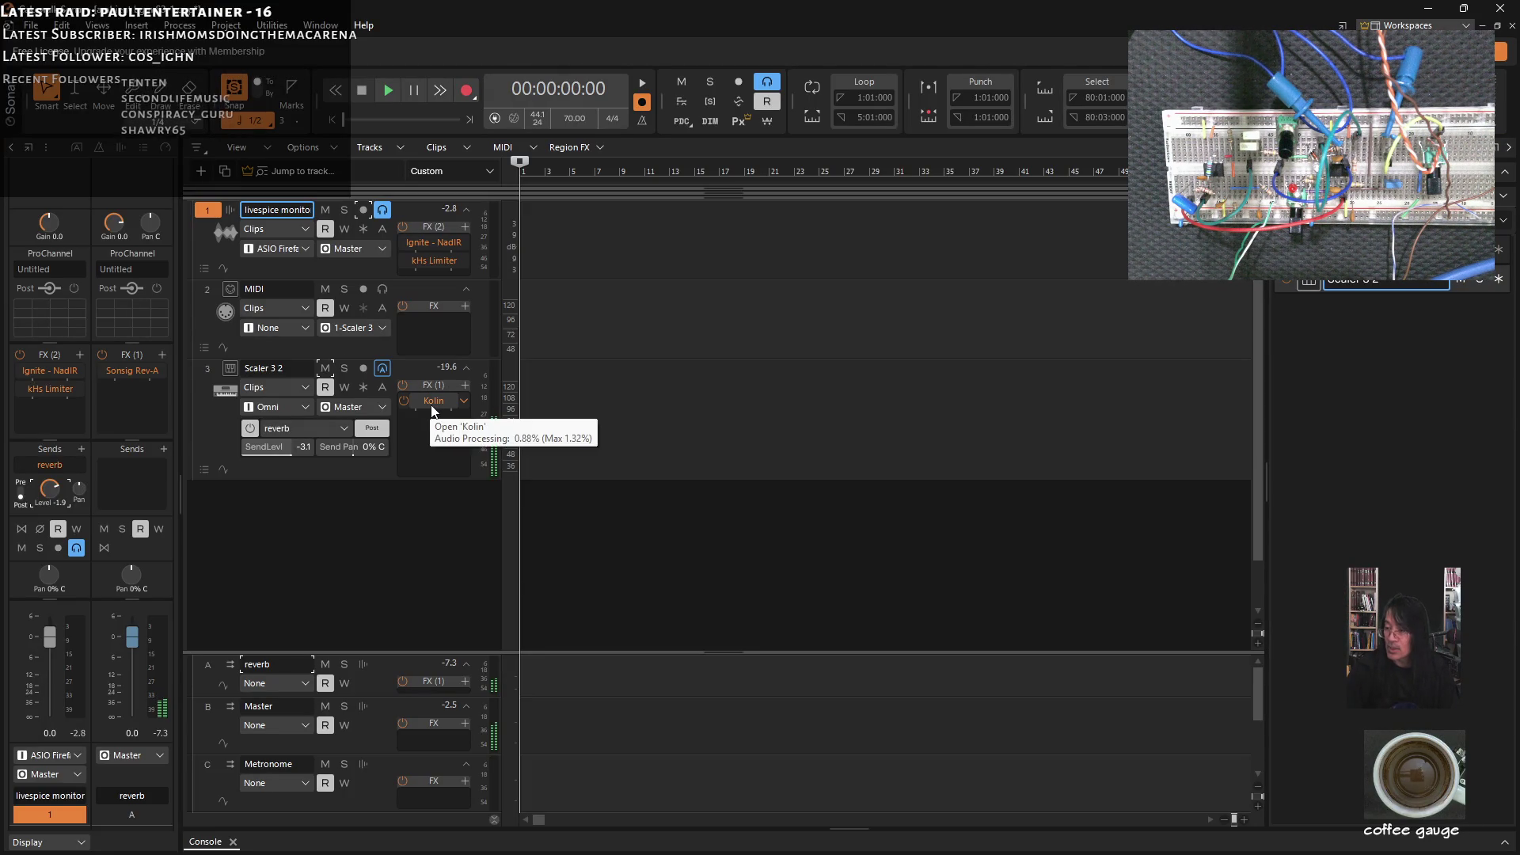
Open Scaler 3 on track 3, view its arrangement page, then hide the plugin window.
left_click(224, 389)
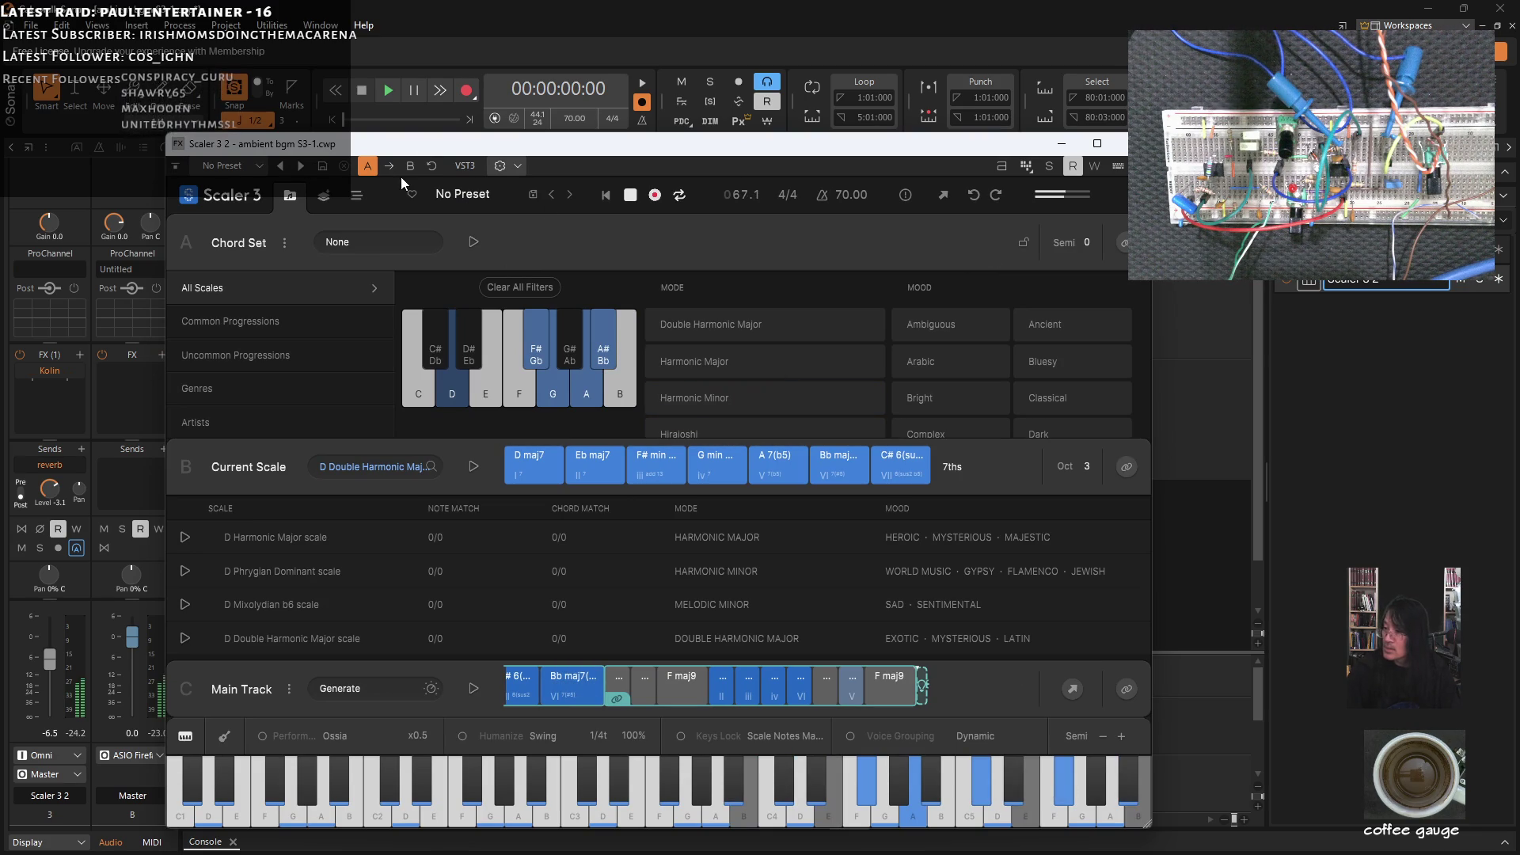
left_click(357, 196)
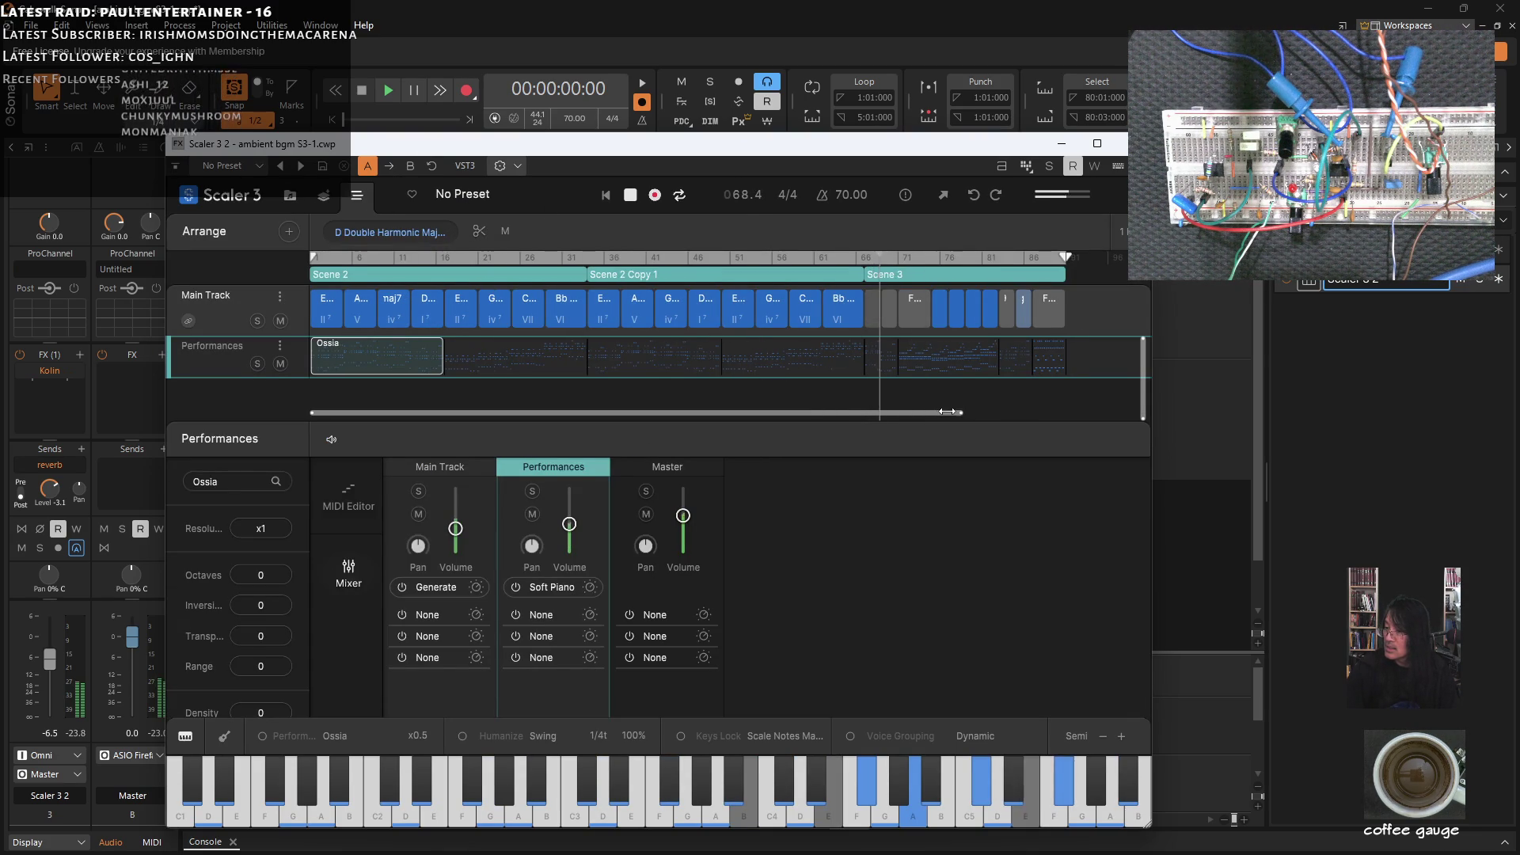
left_click_drag(934, 412, 880, 412)
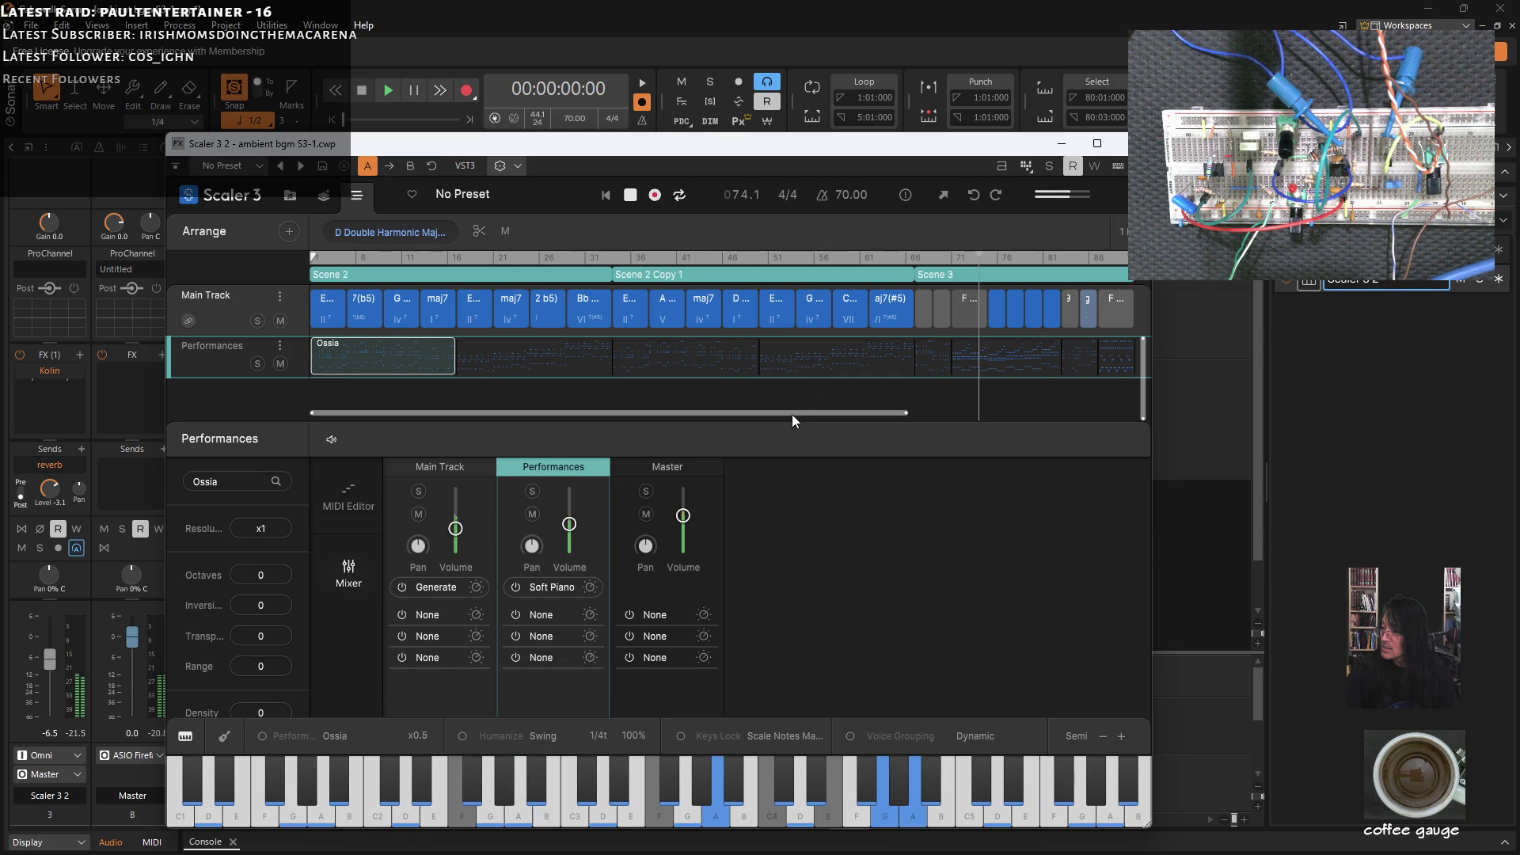
left_click_drag(794, 410, 915, 325)
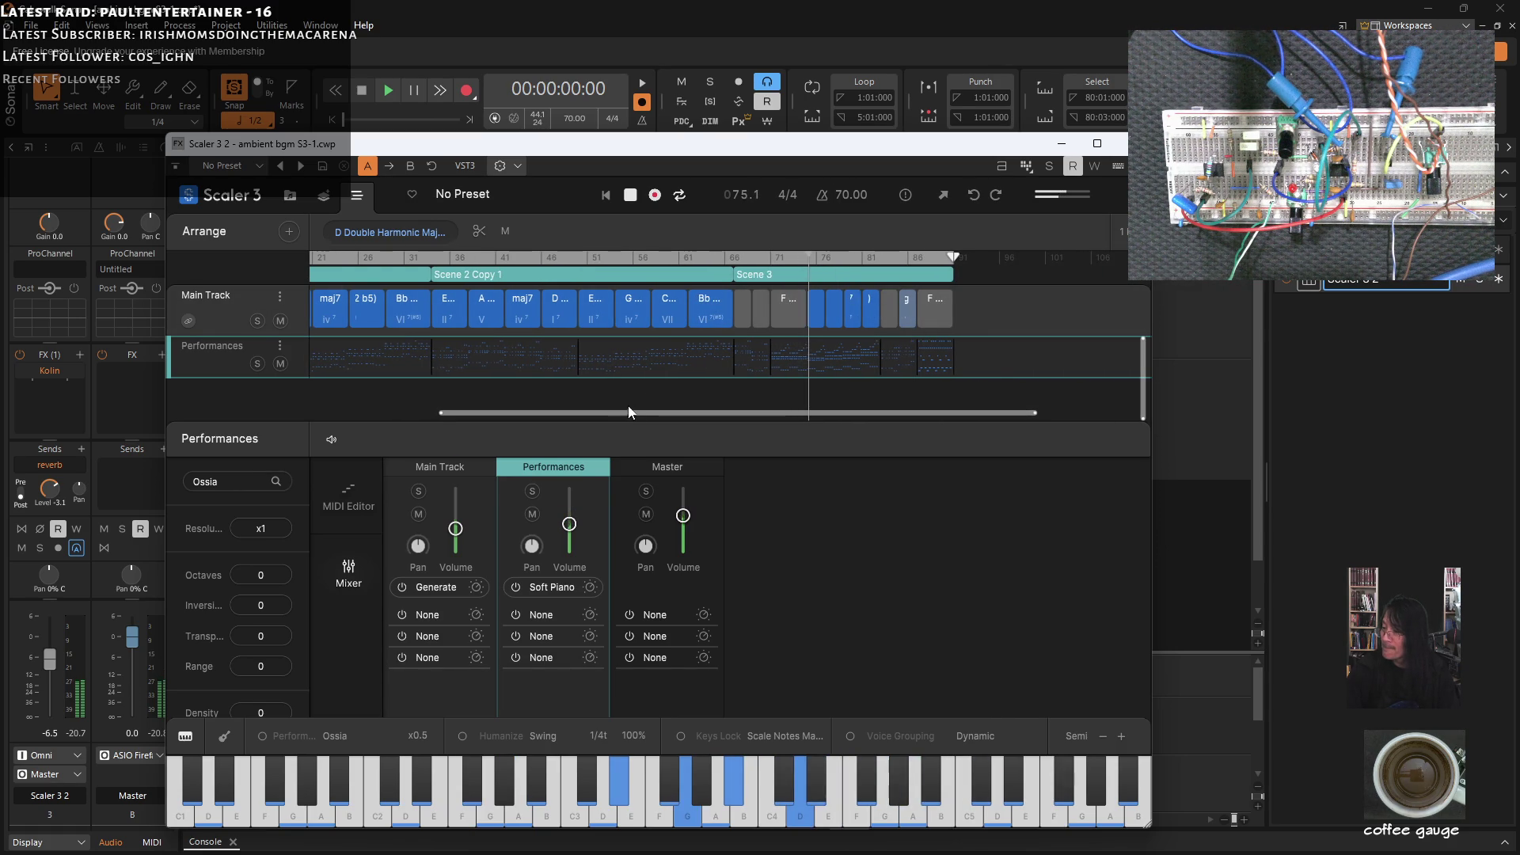
left_click_drag(628, 410, 494, 413)
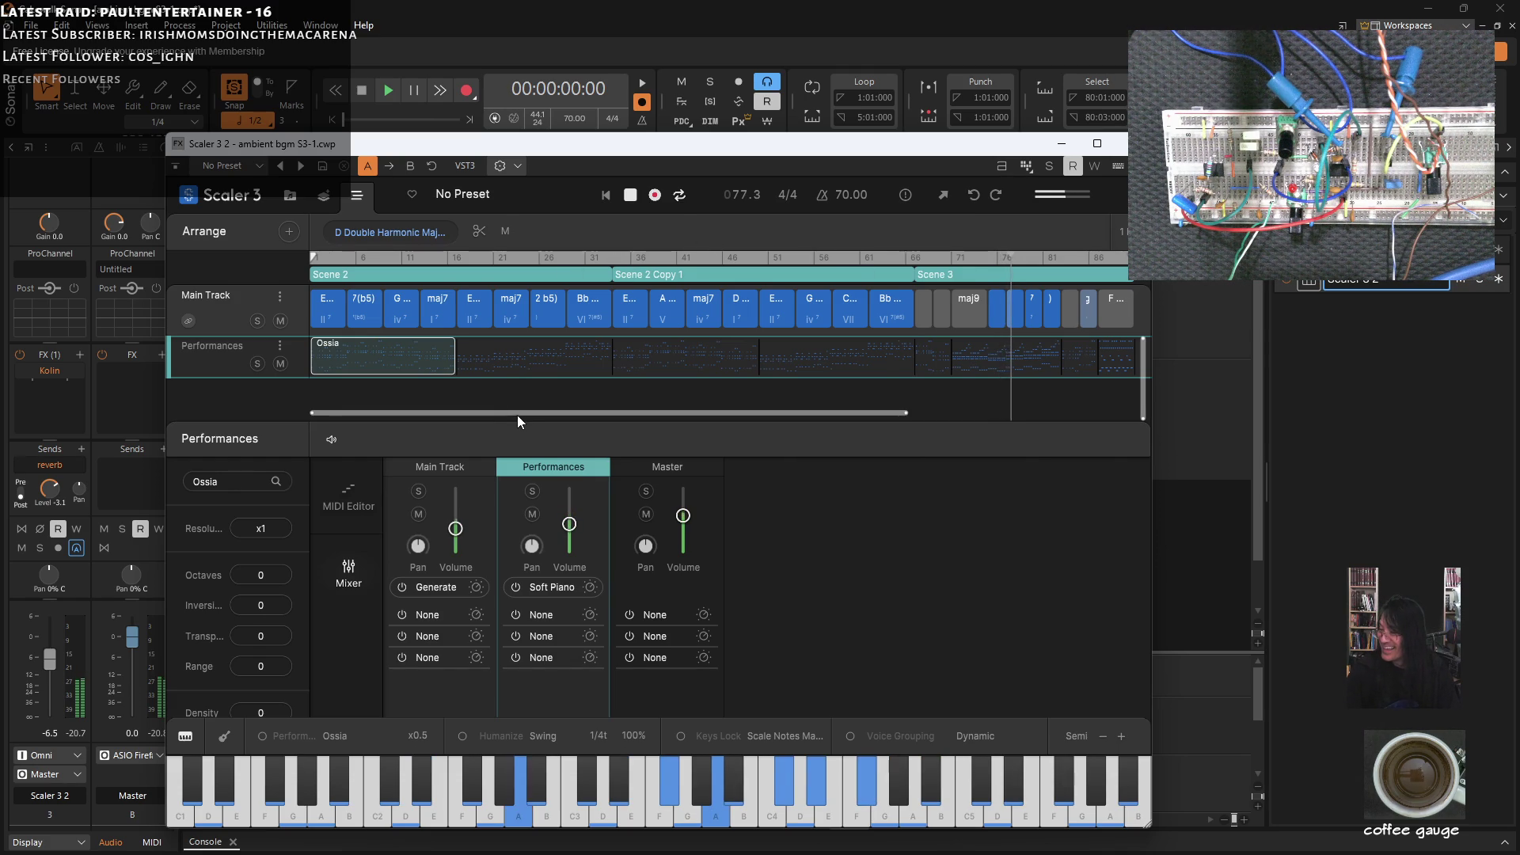
mouse_move(576, 415)
left_mouse_down()
mouse_move(623, 417)
mouse_move(530, 411)
left_mouse_up()
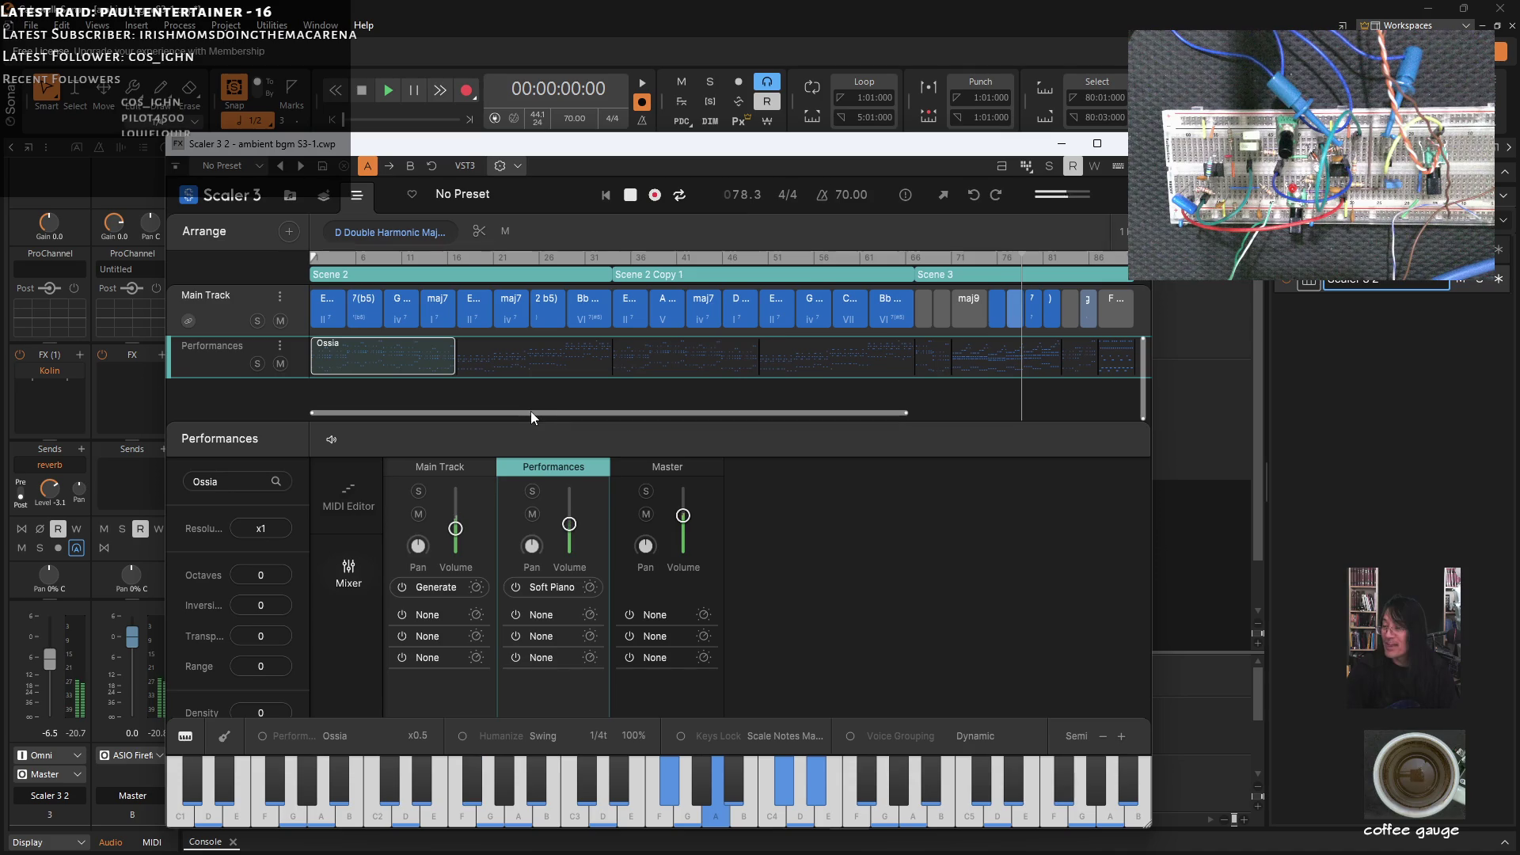
left_click(1063, 146)
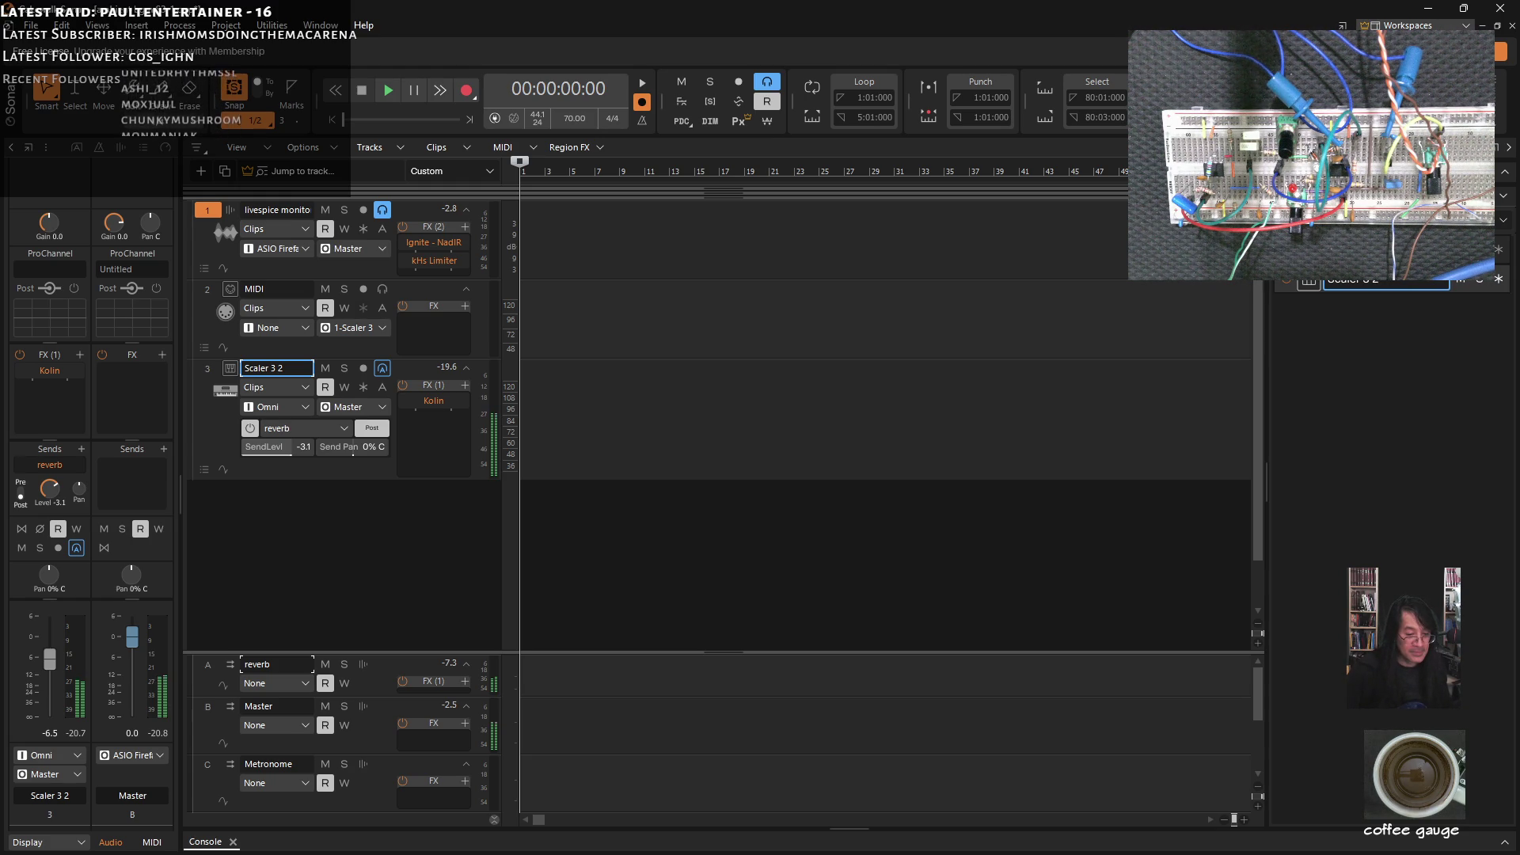
Switch back from Cakewalk to the LiveSPICE schematic window.
key("alt+Tab")
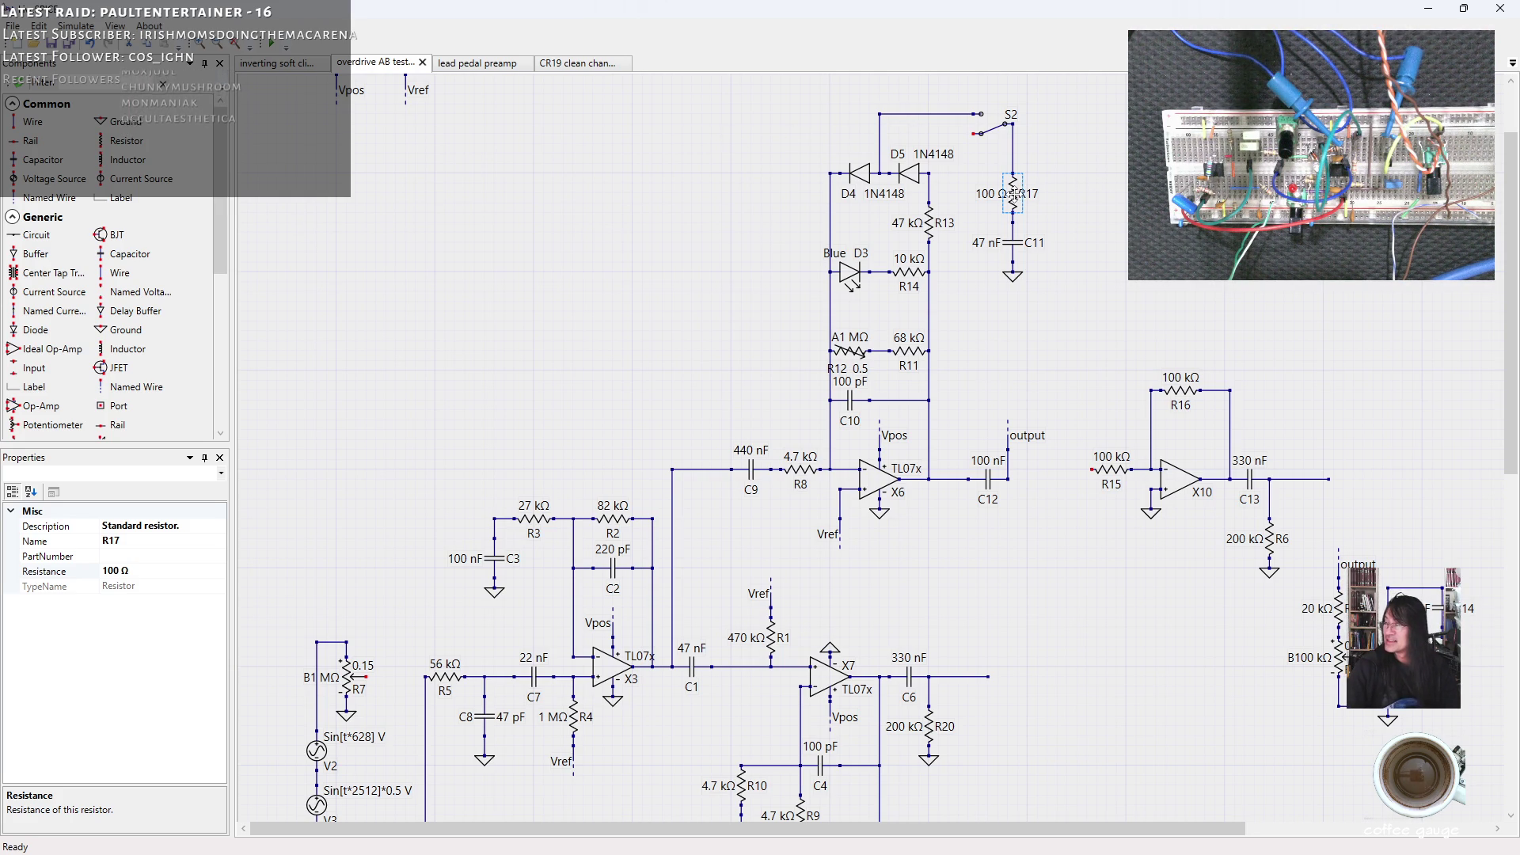
Edit R17's Resistance property from 100 Ω to 2.7 kΩ.
right_click(1016, 200)
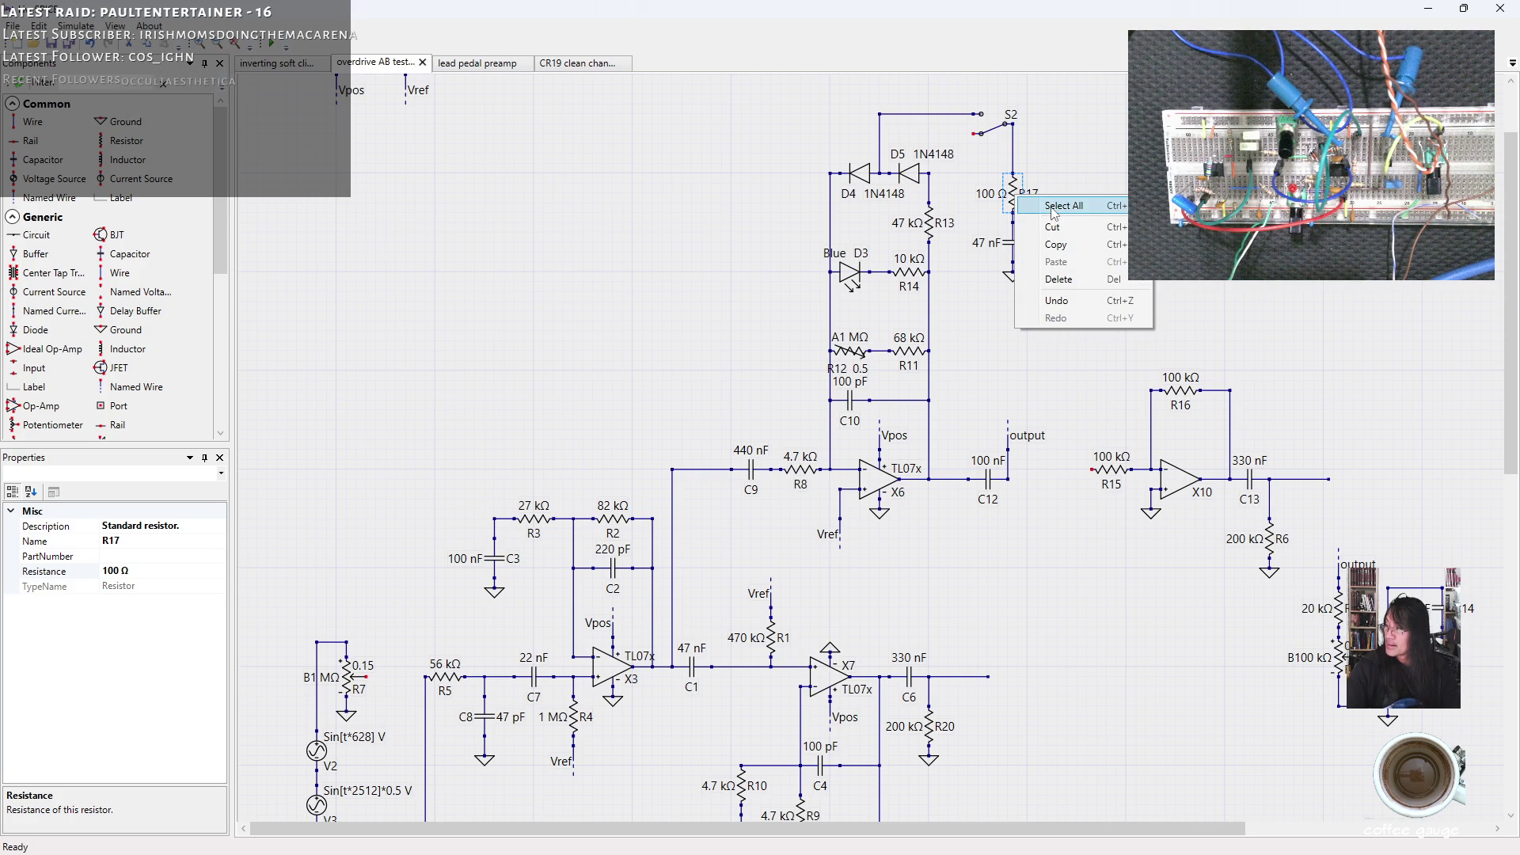
left_click(122, 571)
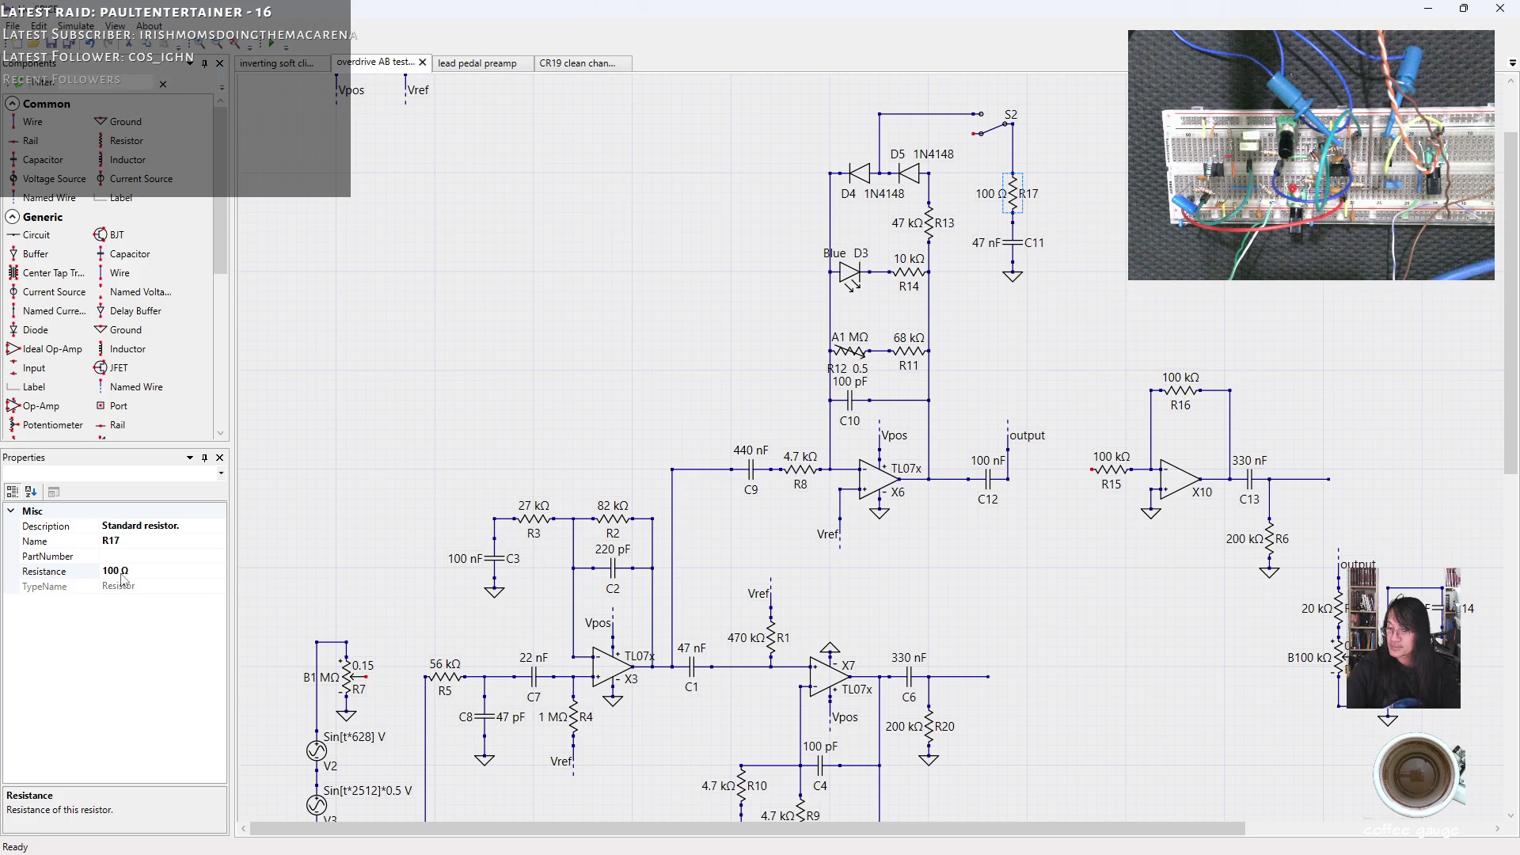
double_click(108, 571)
type("2.7k")
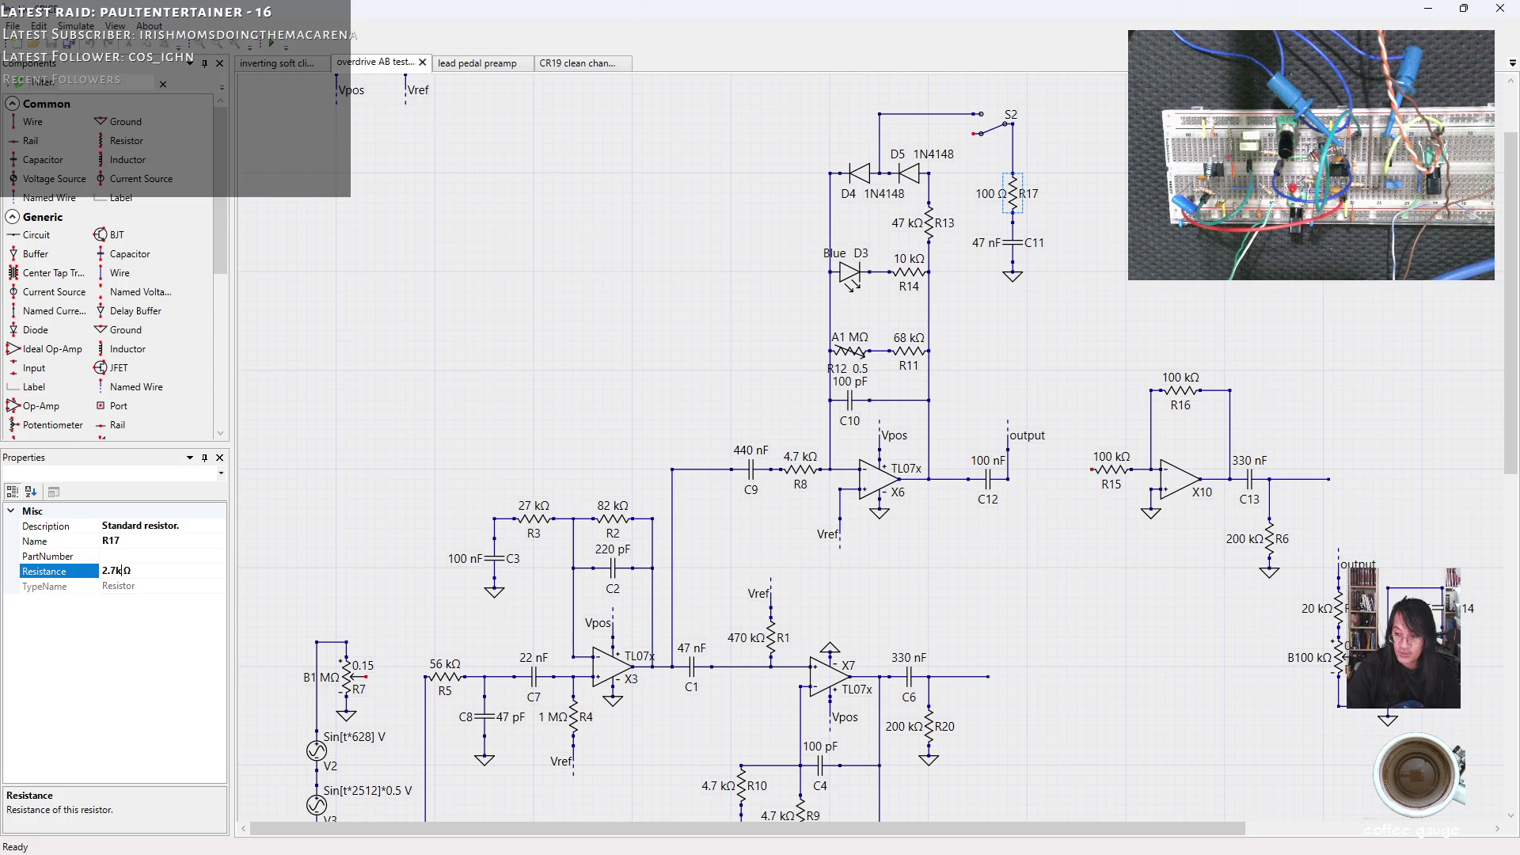
key("Return")
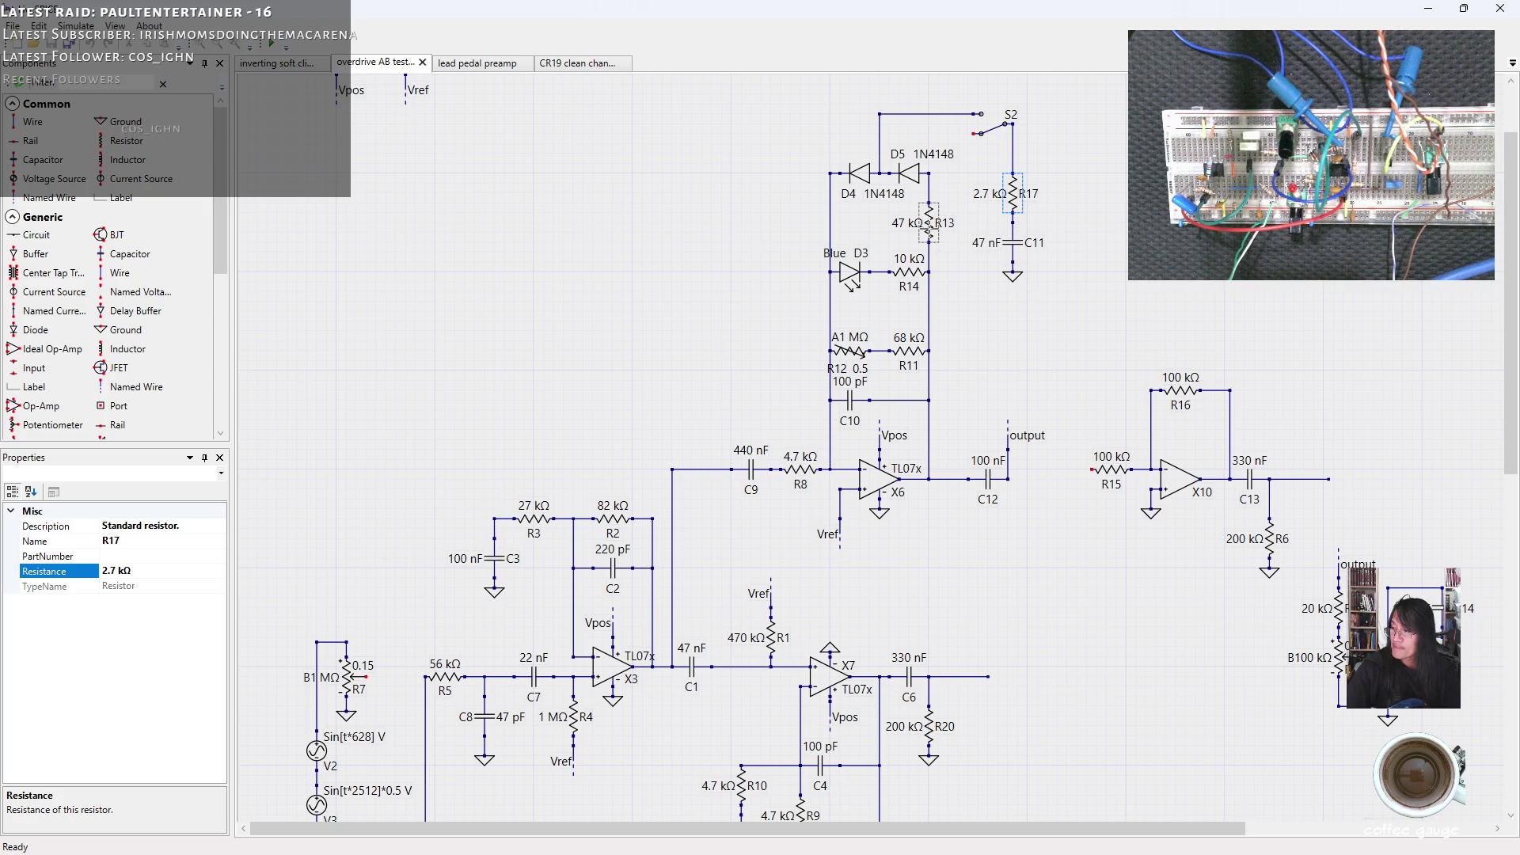
Replace resistor R8 after C9 with a horizontally oriented variable resistor.
left_click(800, 474)
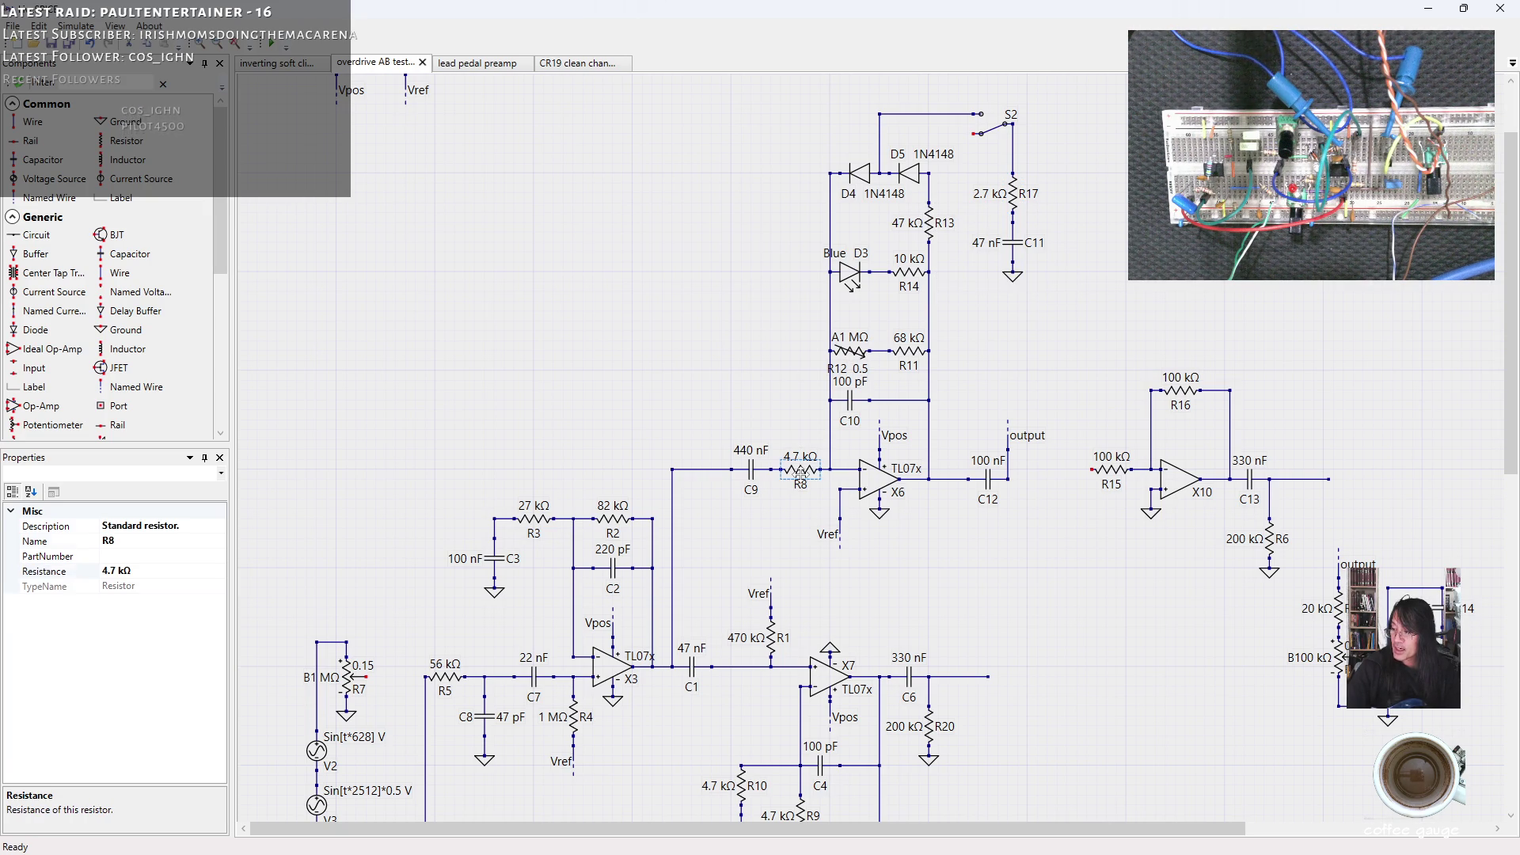
key("Delete")
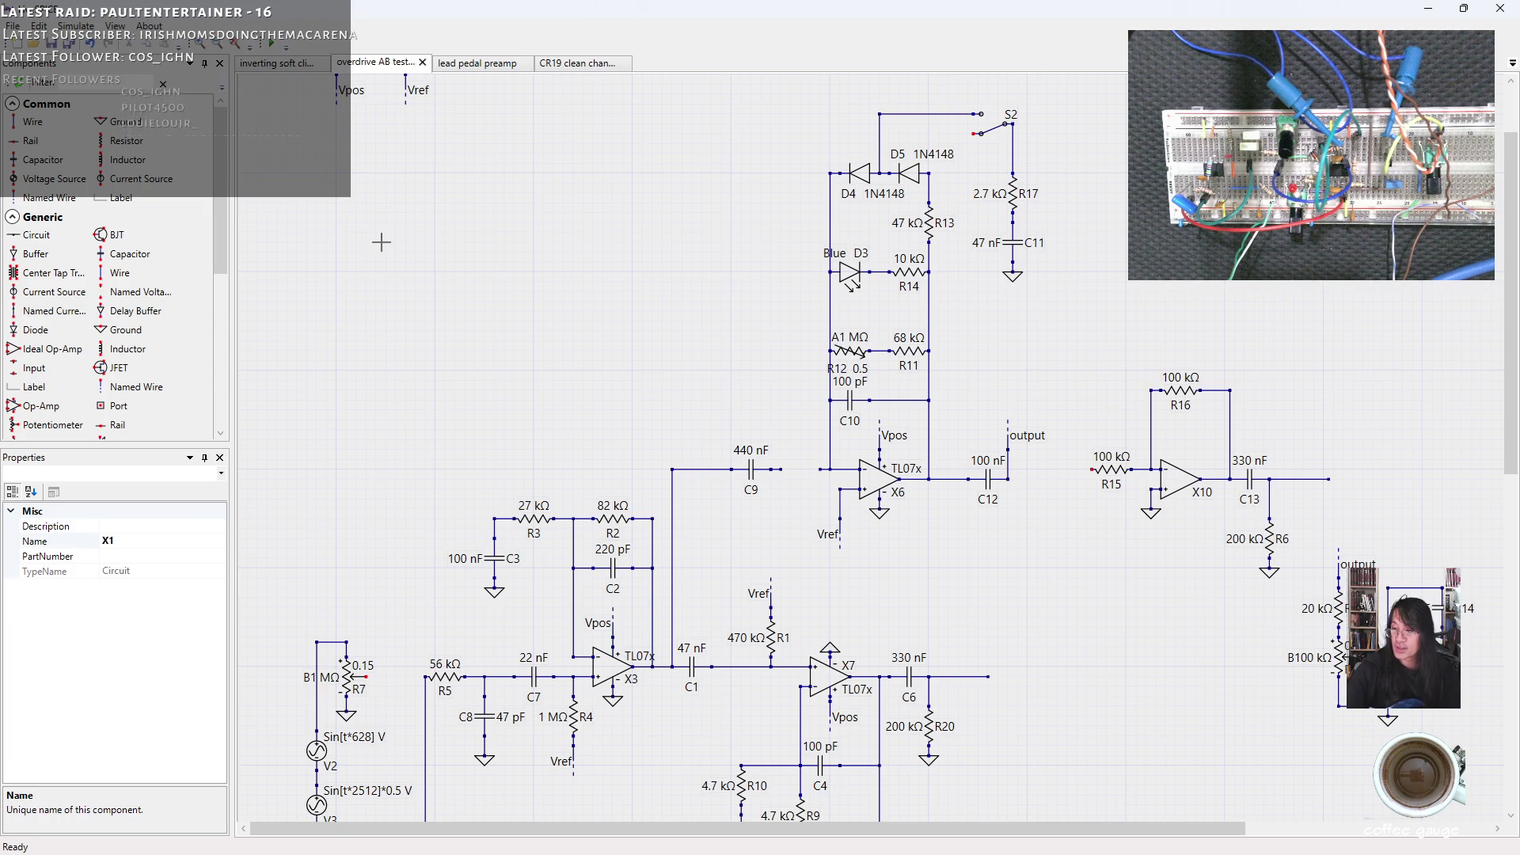
left_click_drag(220, 230, 216, 286)
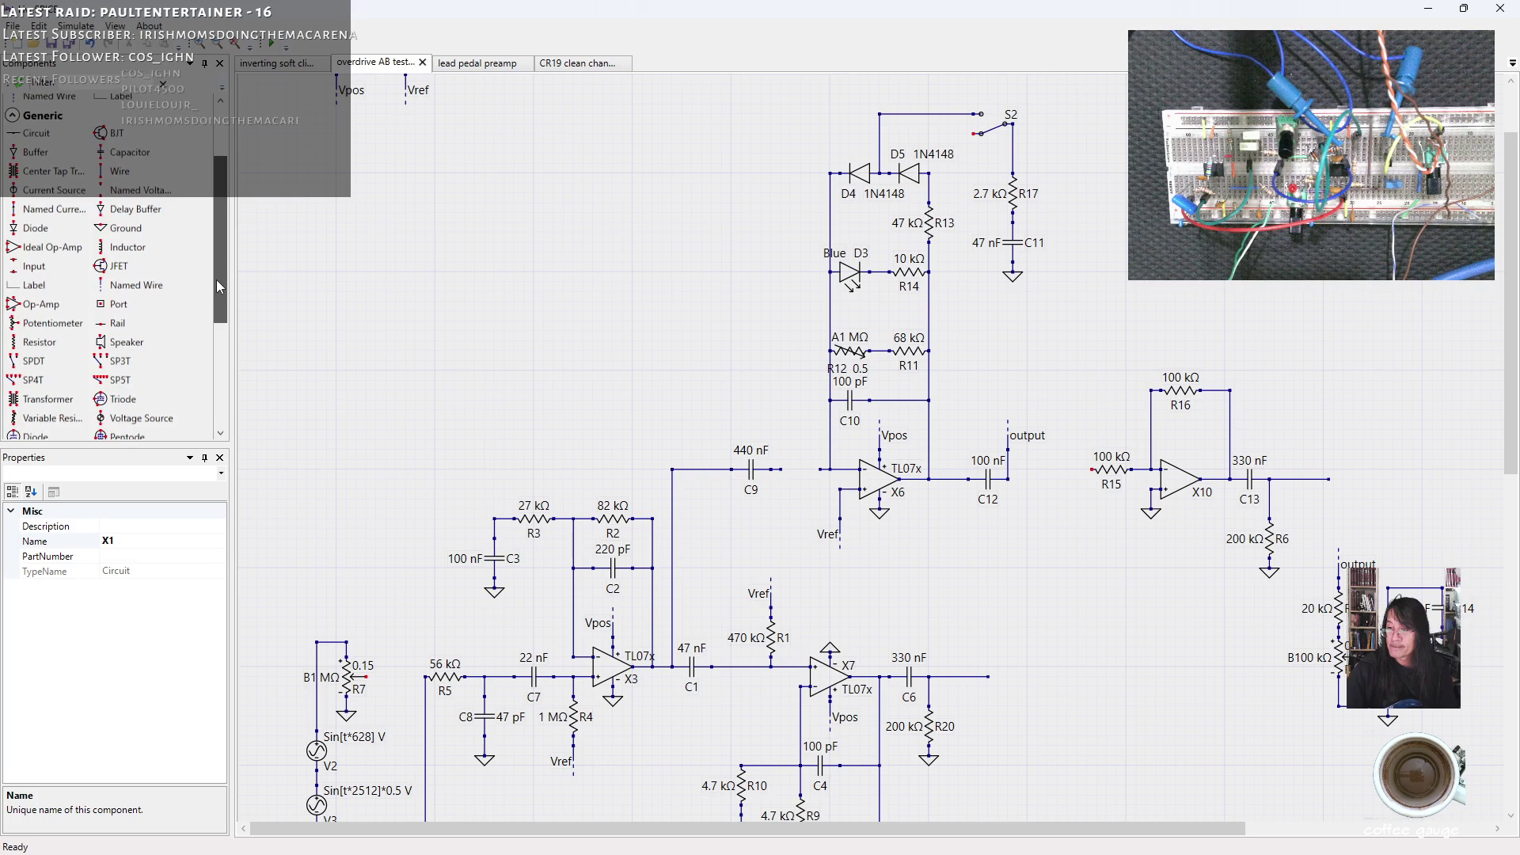
left_click(39, 342)
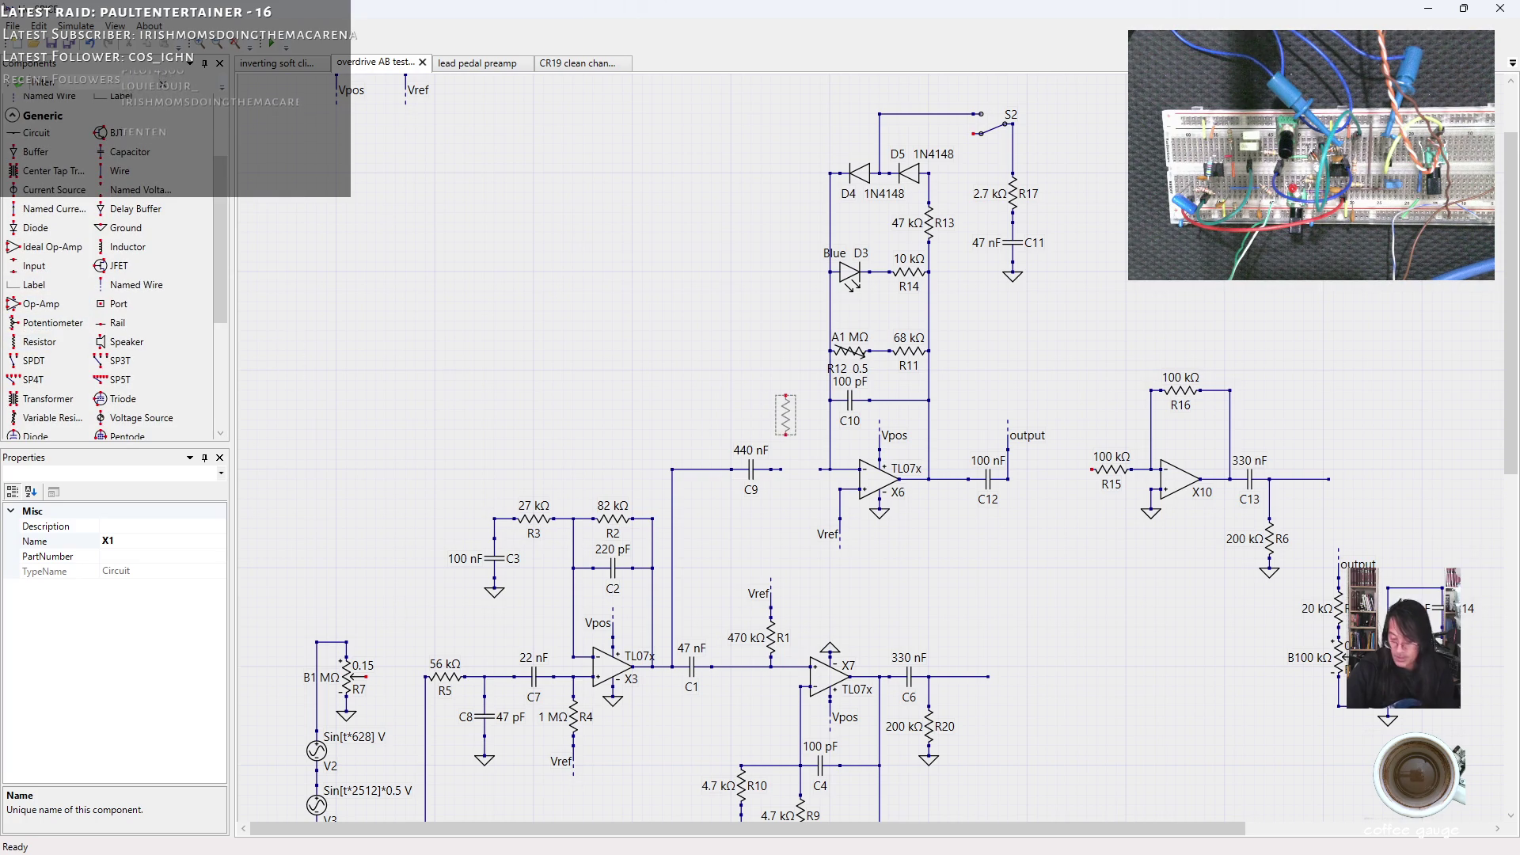
key("ctrl+r")
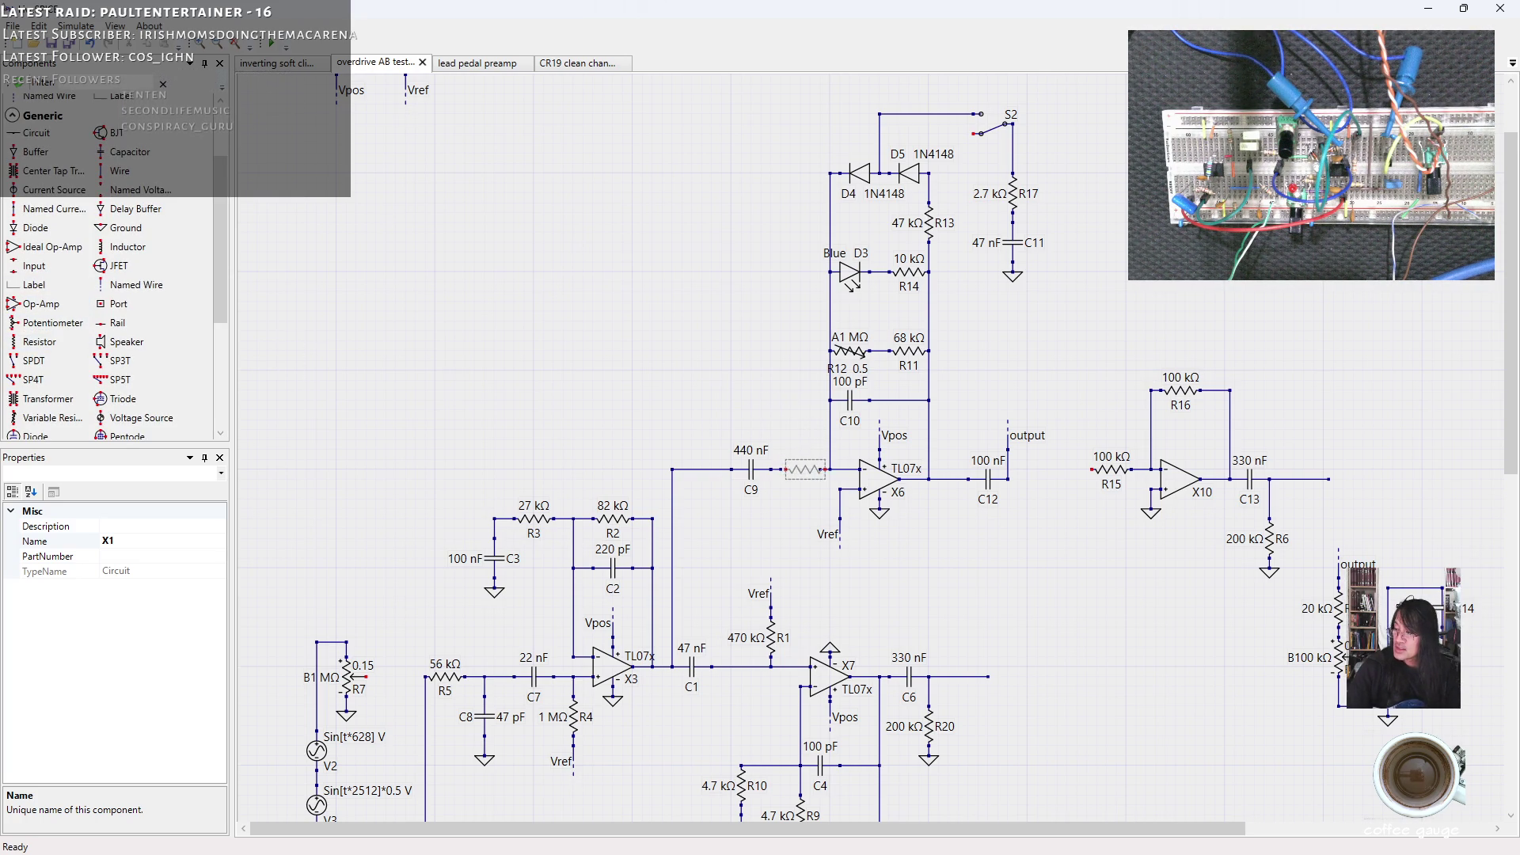
left_click(91, 419)
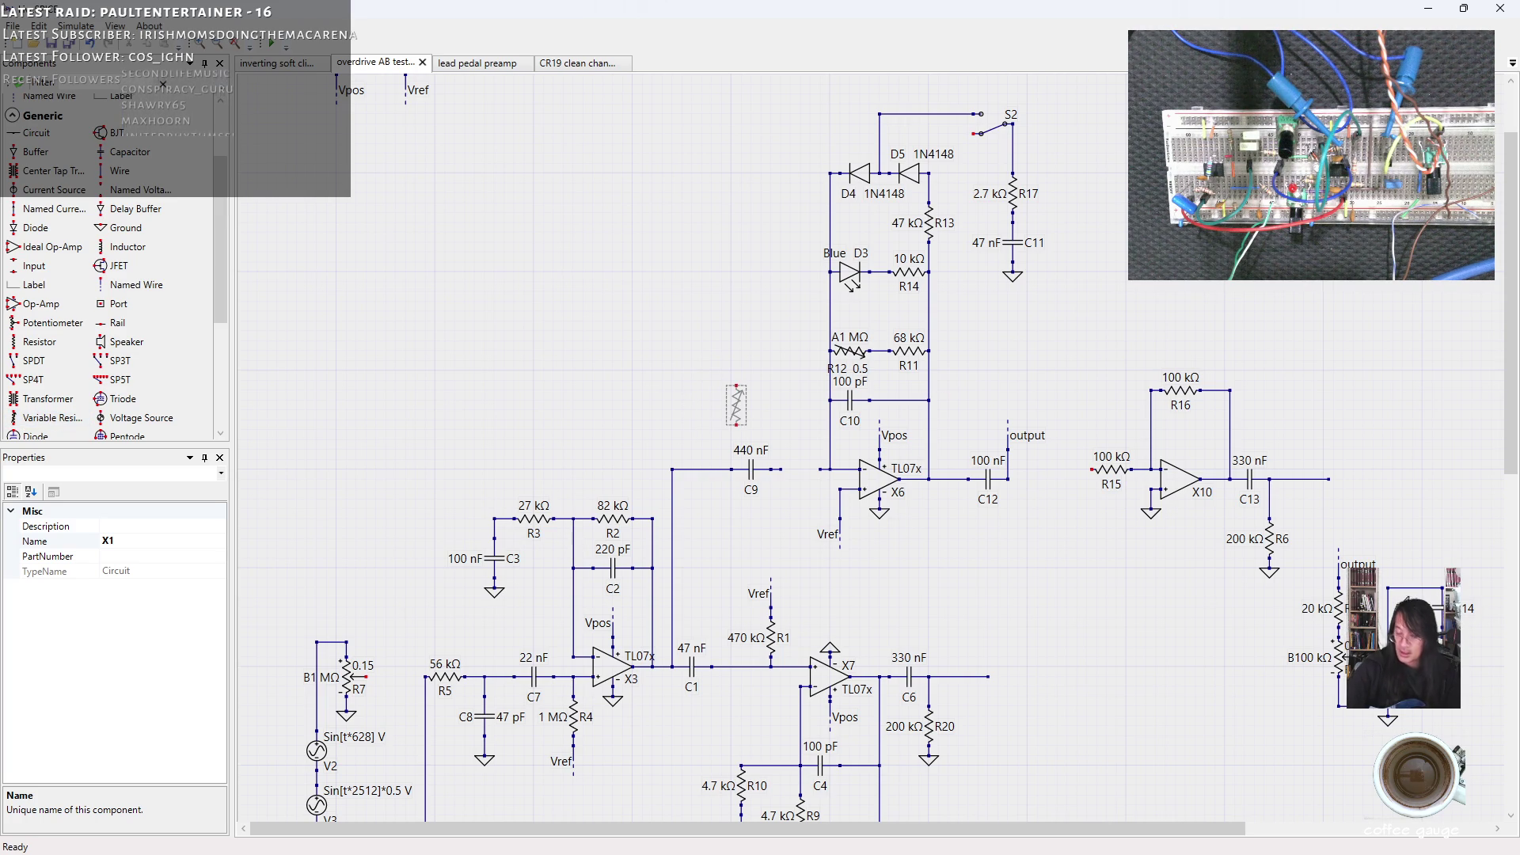
right_click(737, 405)
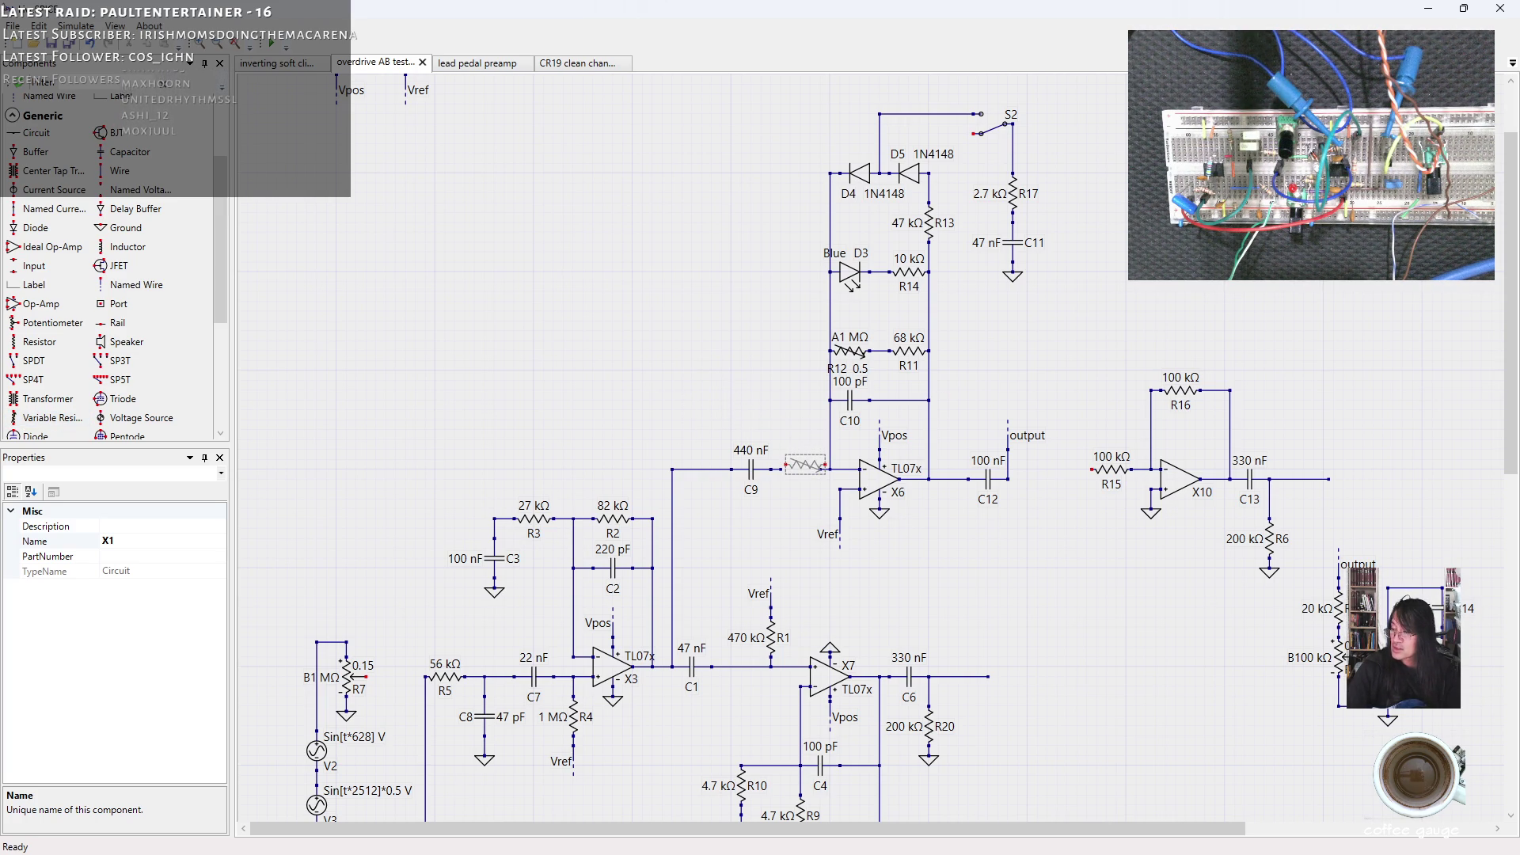
left_click(804, 466)
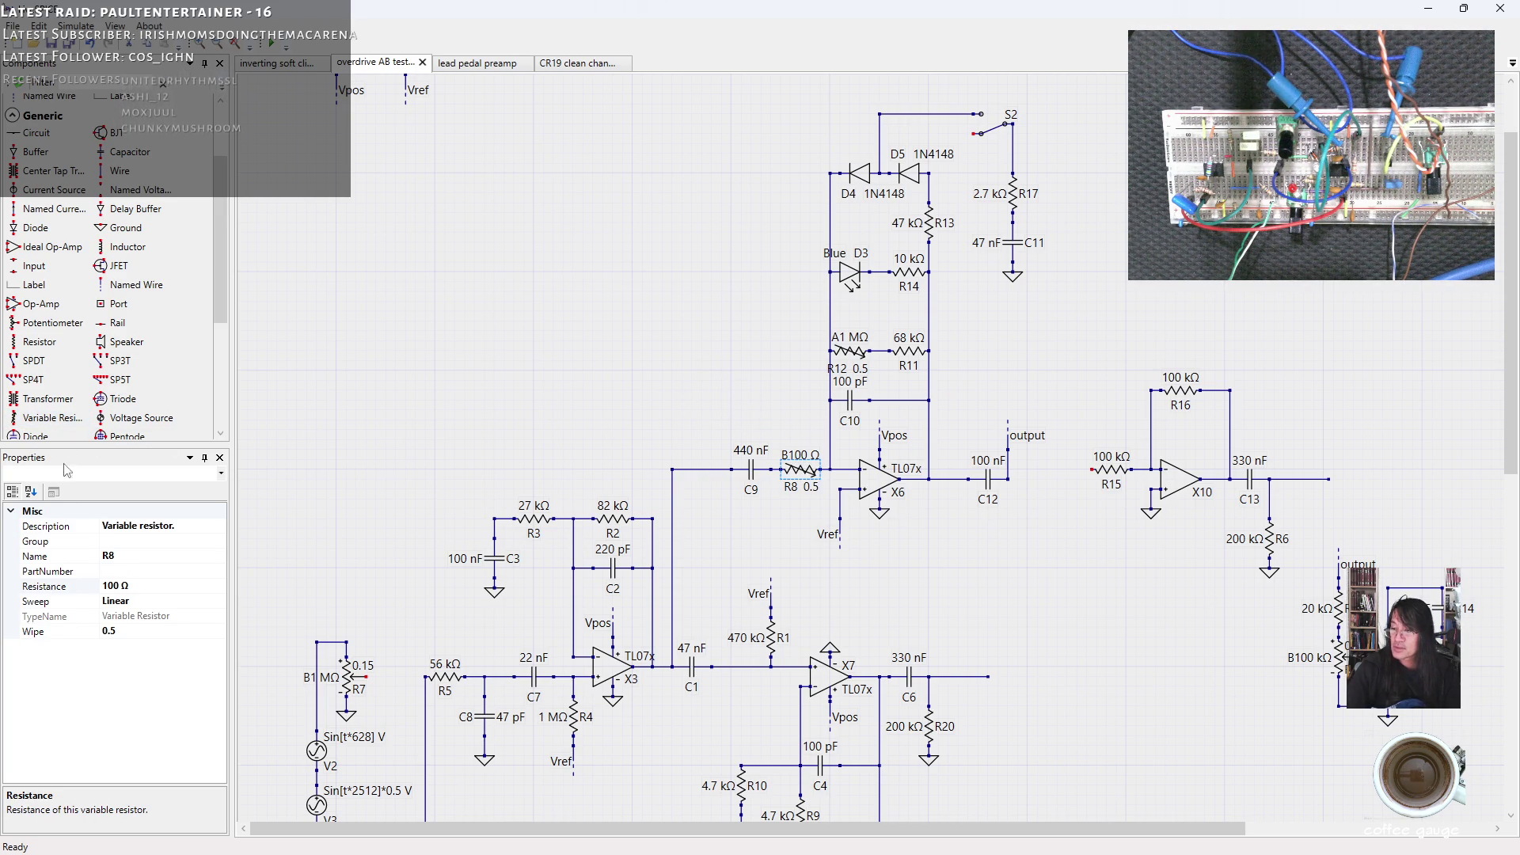
Set the new variable resistor R8's Resistance to 20 kΩ.
left_click(122, 586)
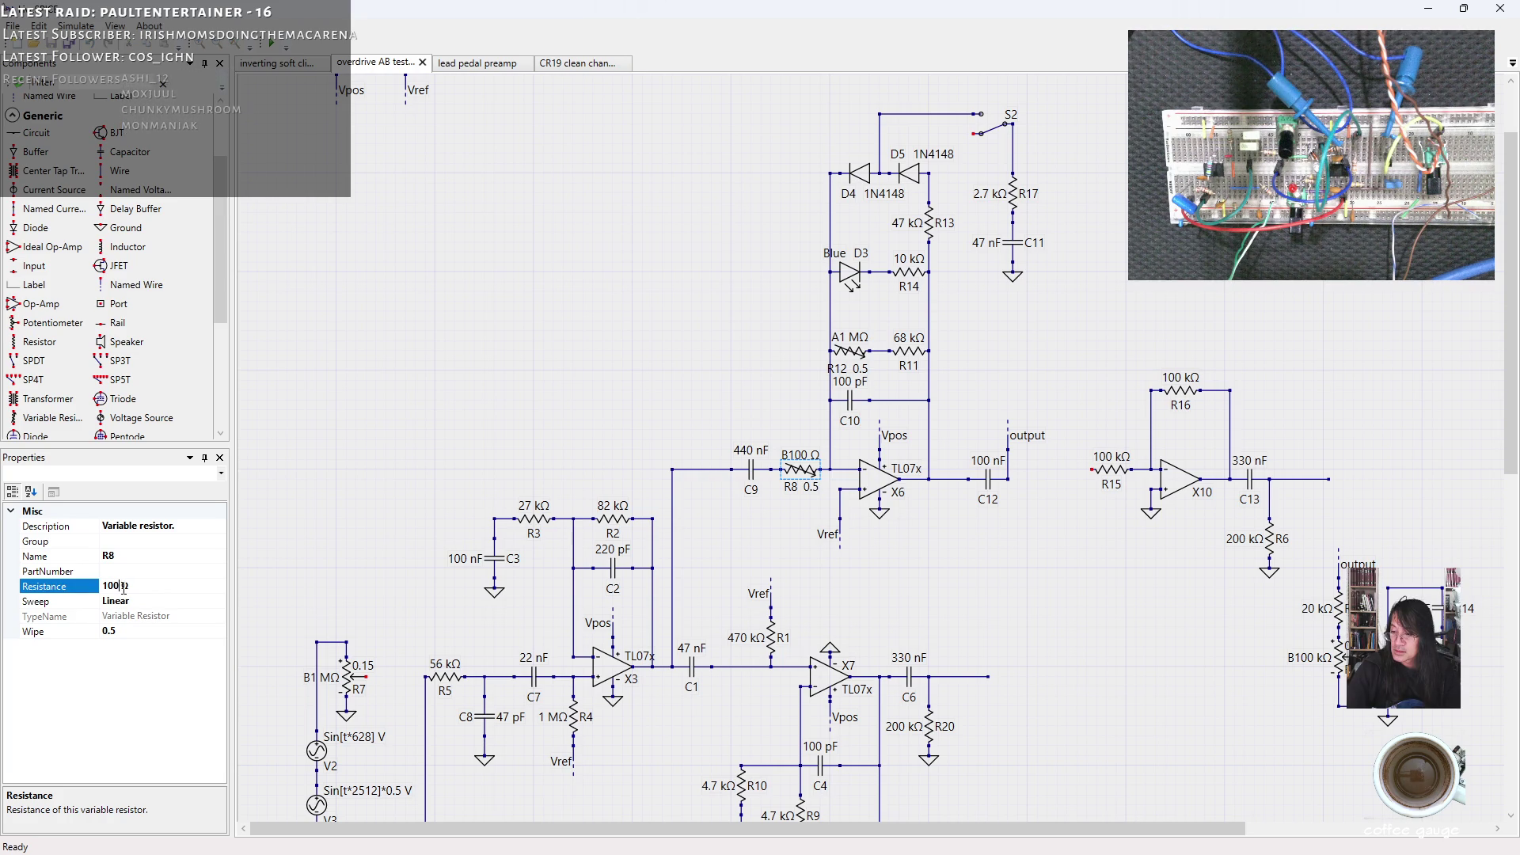
left_click_drag(123, 587, 102, 587)
type("20")
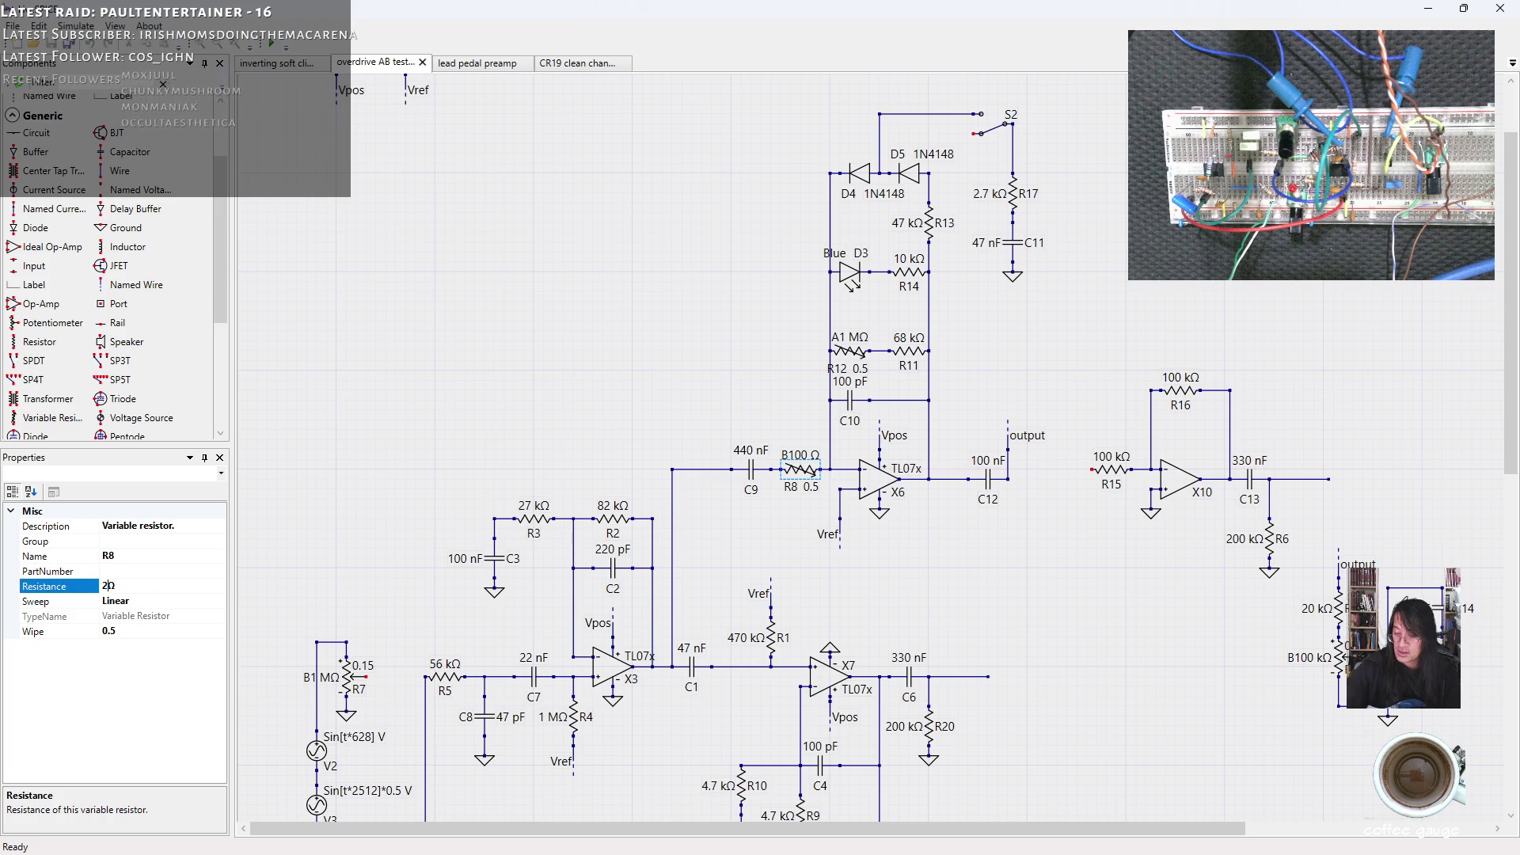
key("Return")
key("Return")
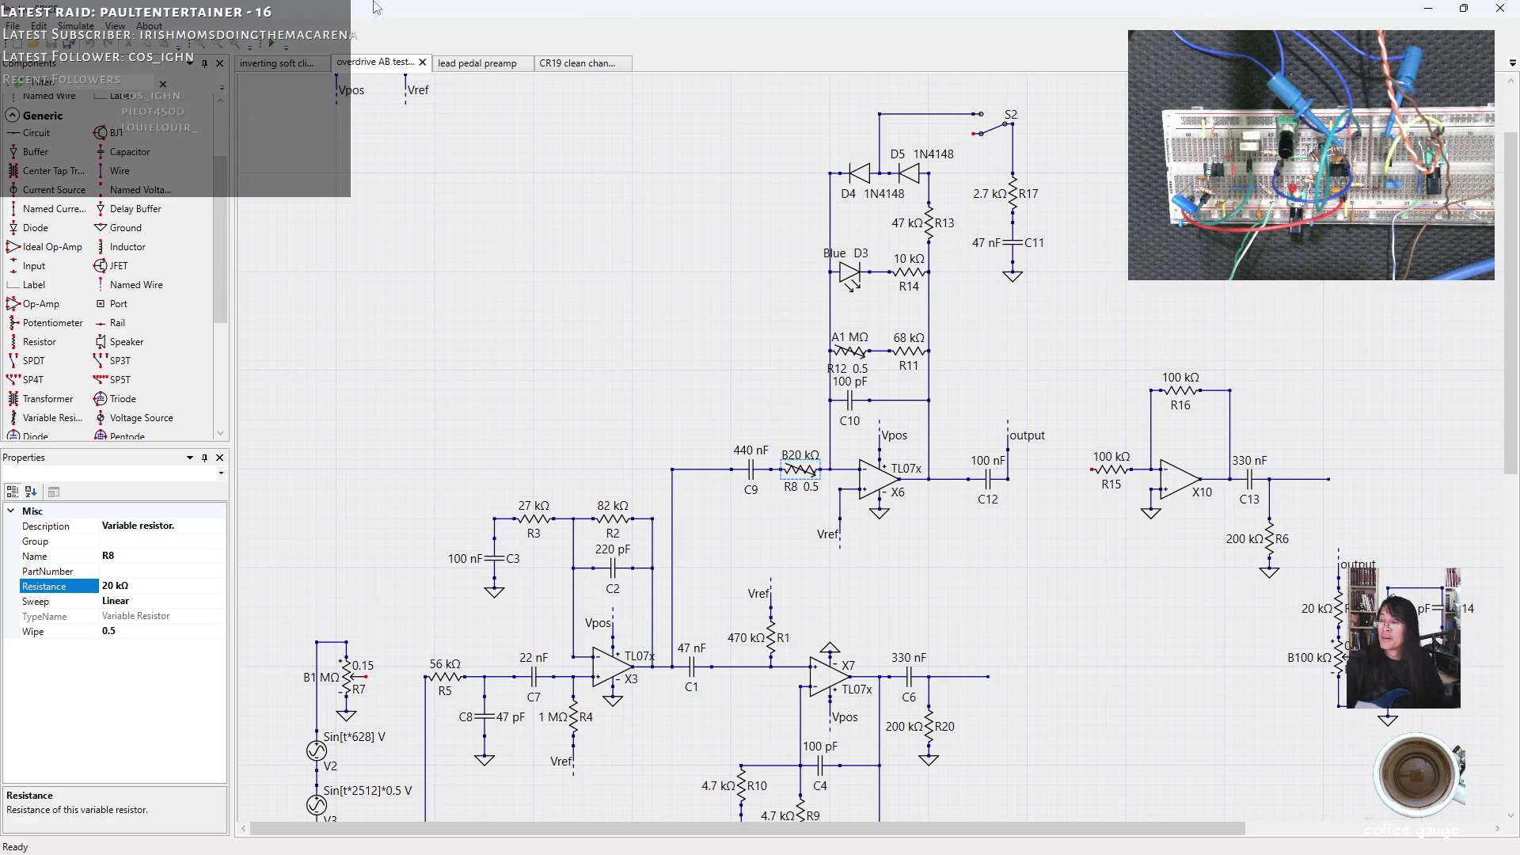
Launch the live simulation (F5) and enlarge its window.
key("F5")
left_click(1094, 123)
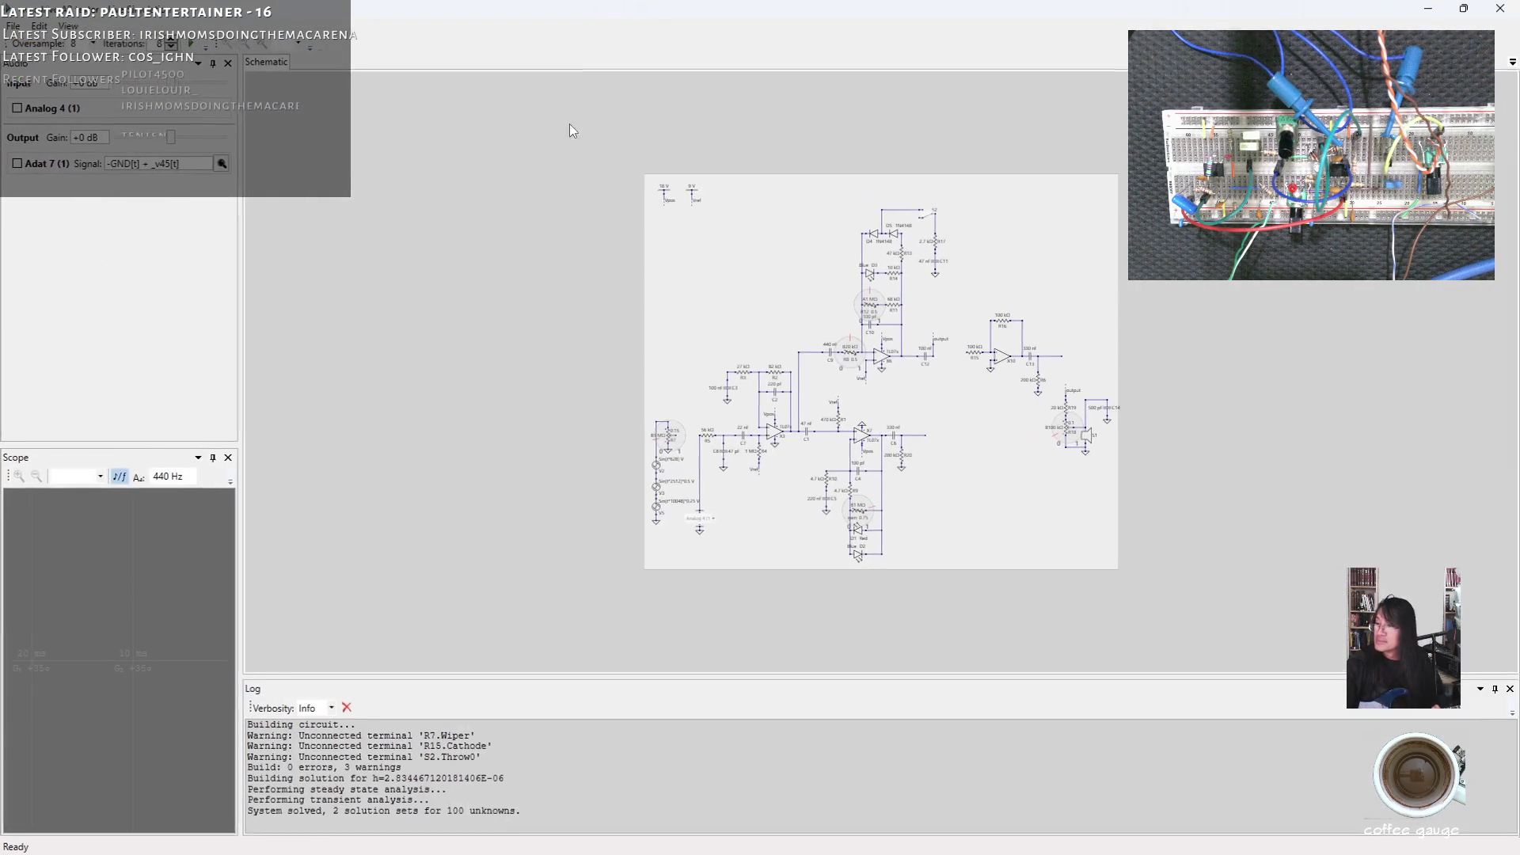
left_click(87, 44)
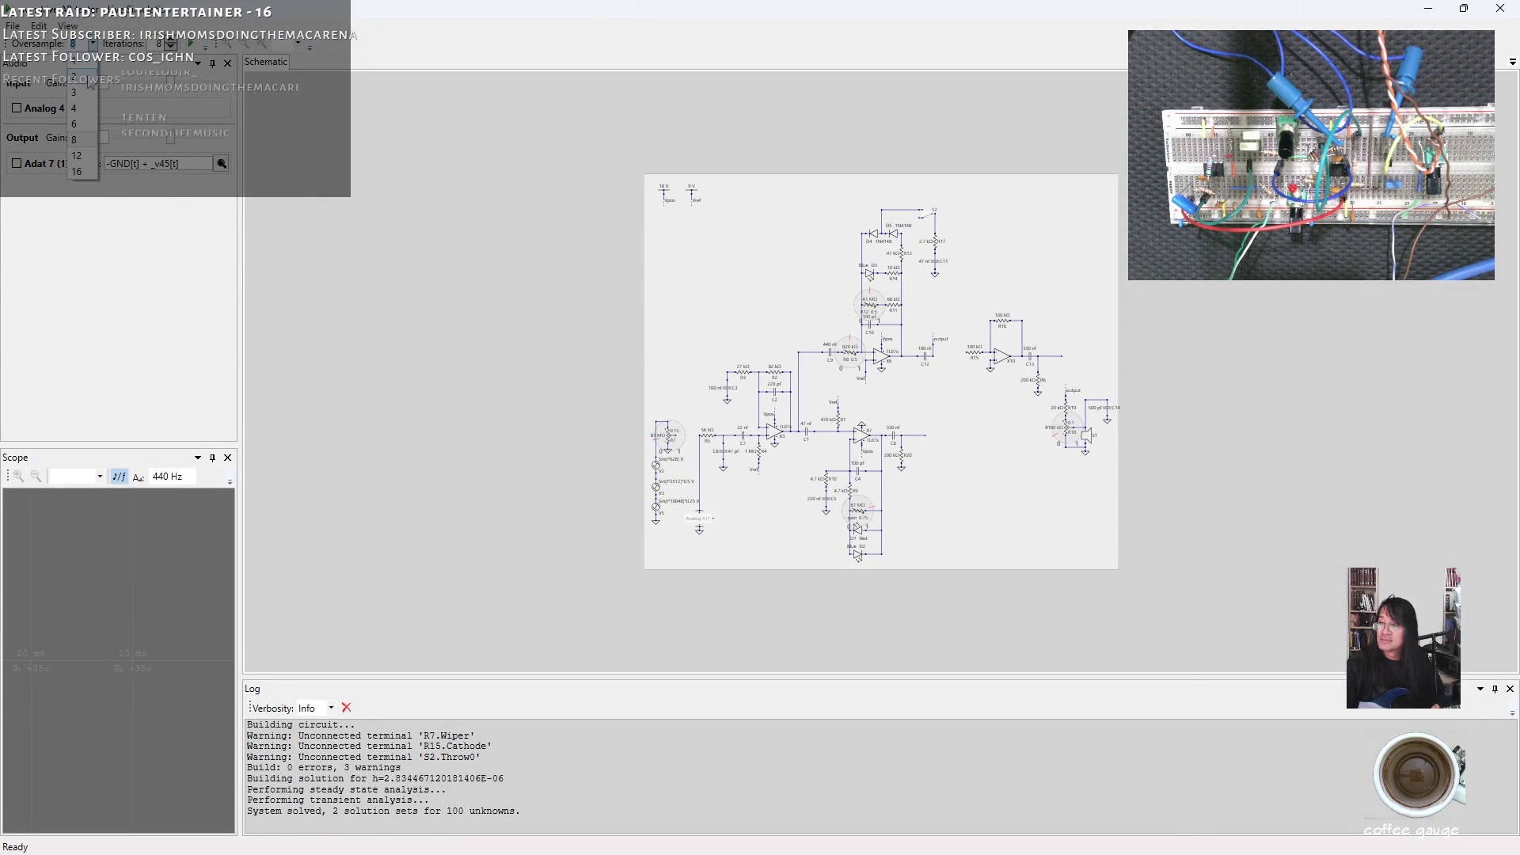
Lower the simulation's Oversample setting from 8 to 4.
left_click(83, 108)
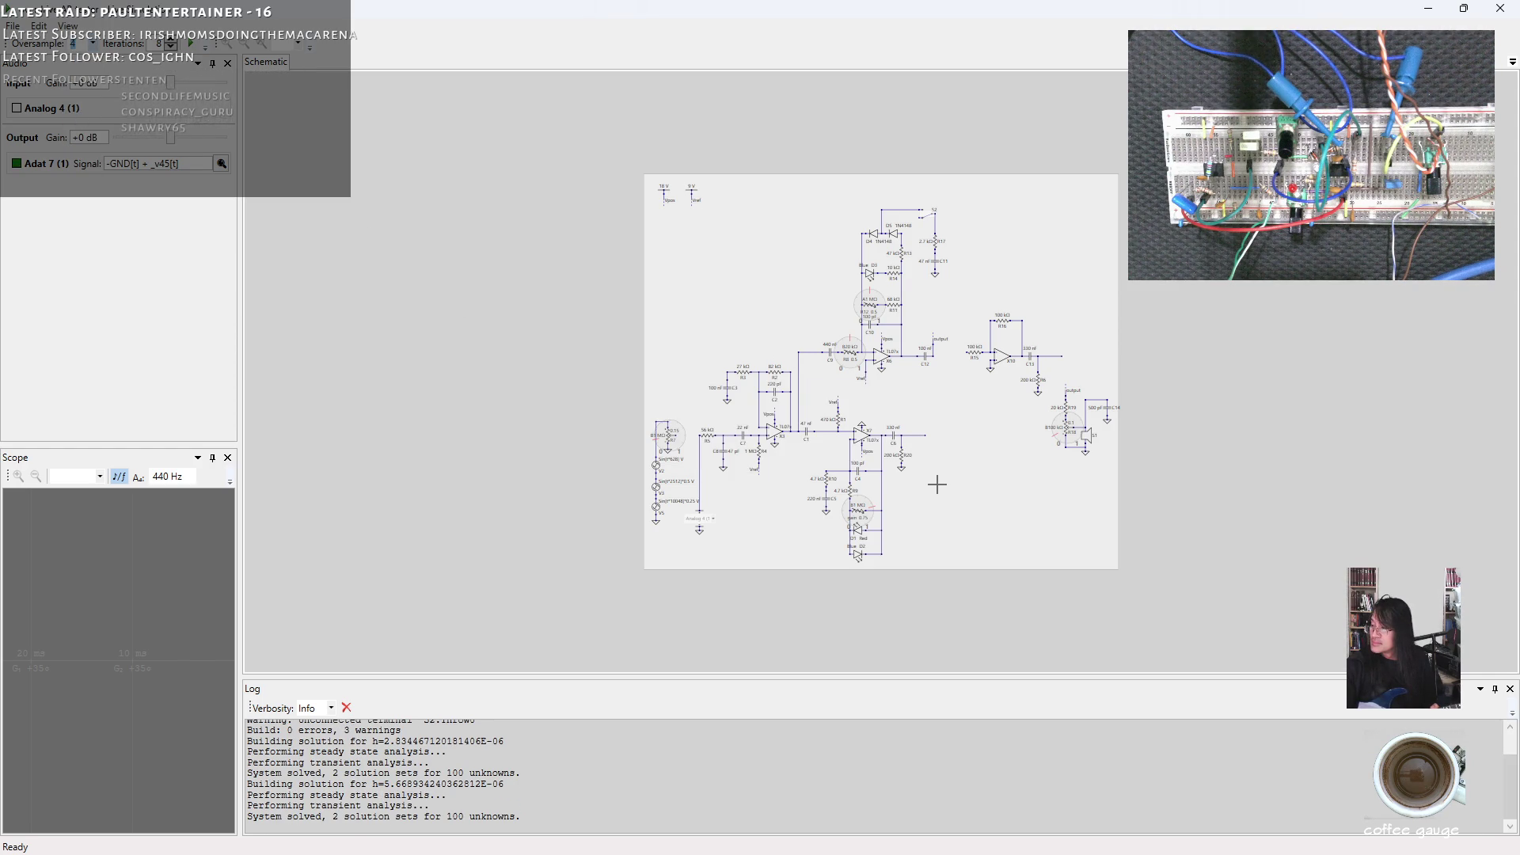
scroll(937, 483, "up", 2)
scroll(937, 484, "up", 1)
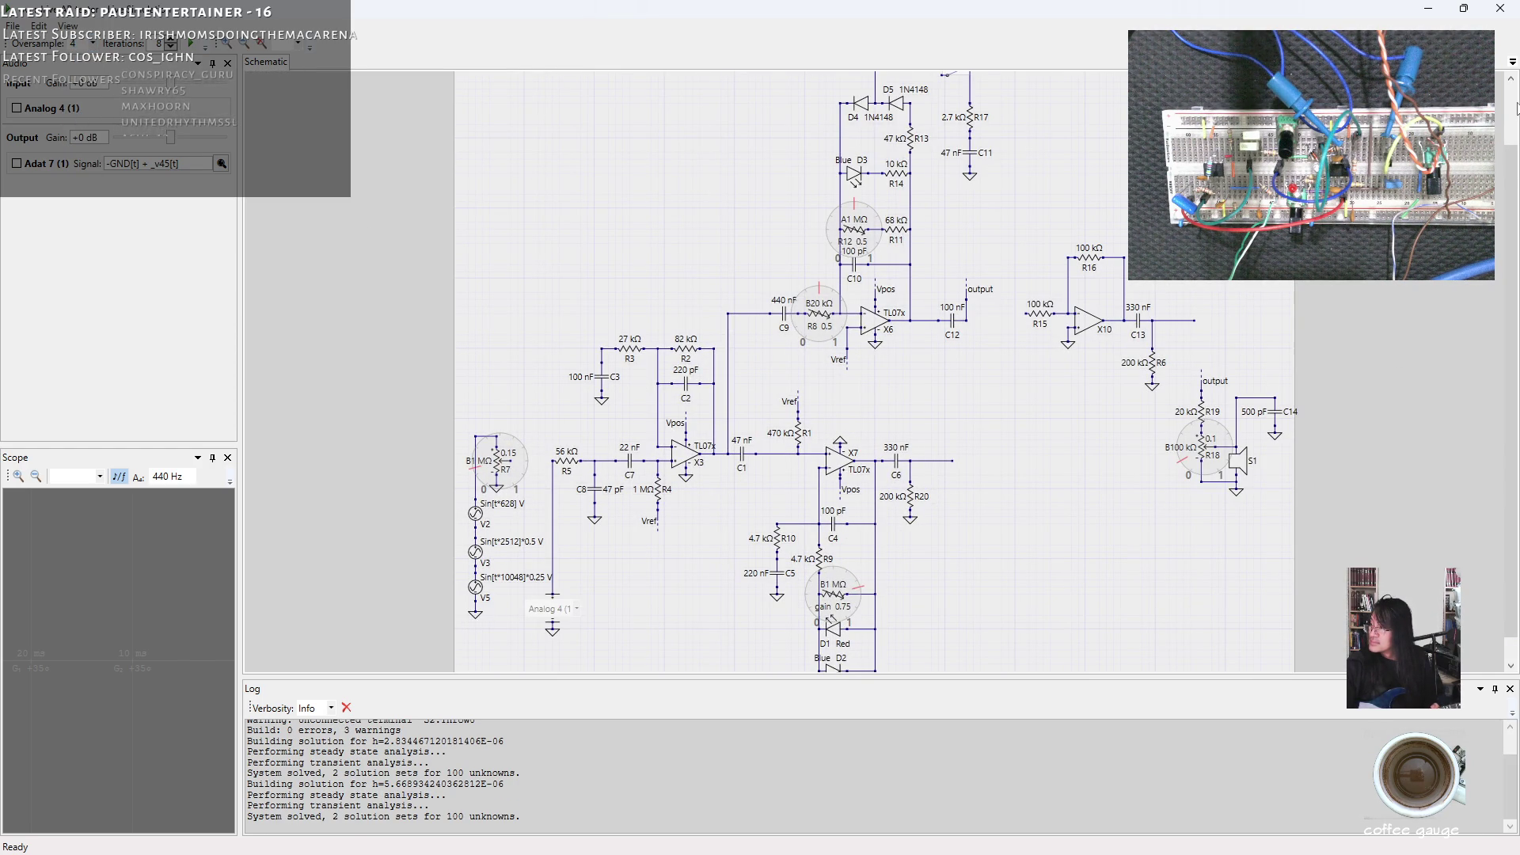
scroll(1514, 127, "up", 1)
scroll(1094, 235, "up", 1)
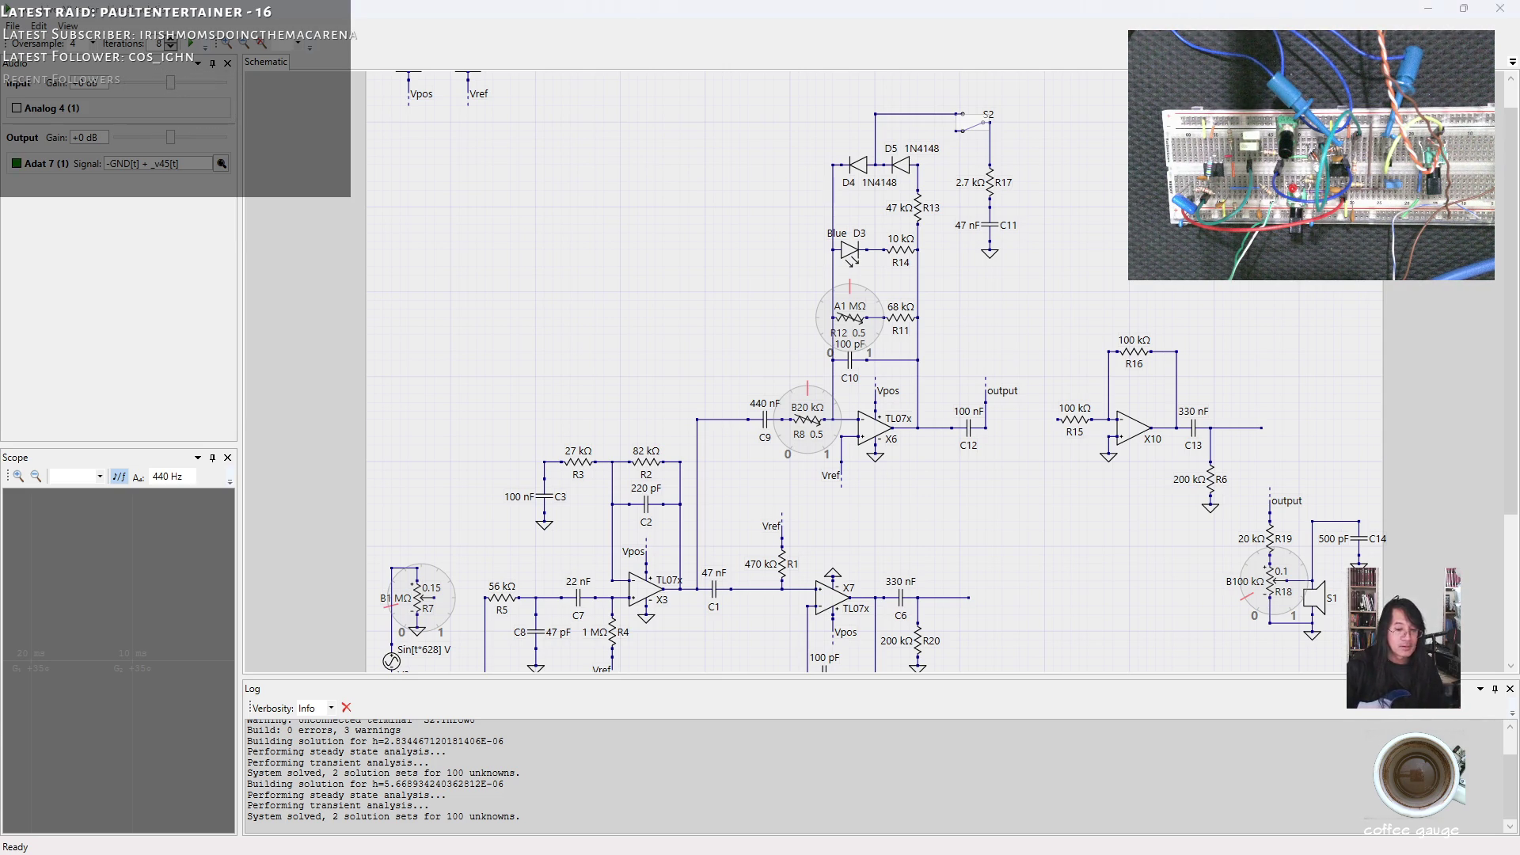
Mute the Scaler 3 2 track in Cakewalk, return to the simulation and flip switch S2.
key("alt+Tab")
left_click(325, 366)
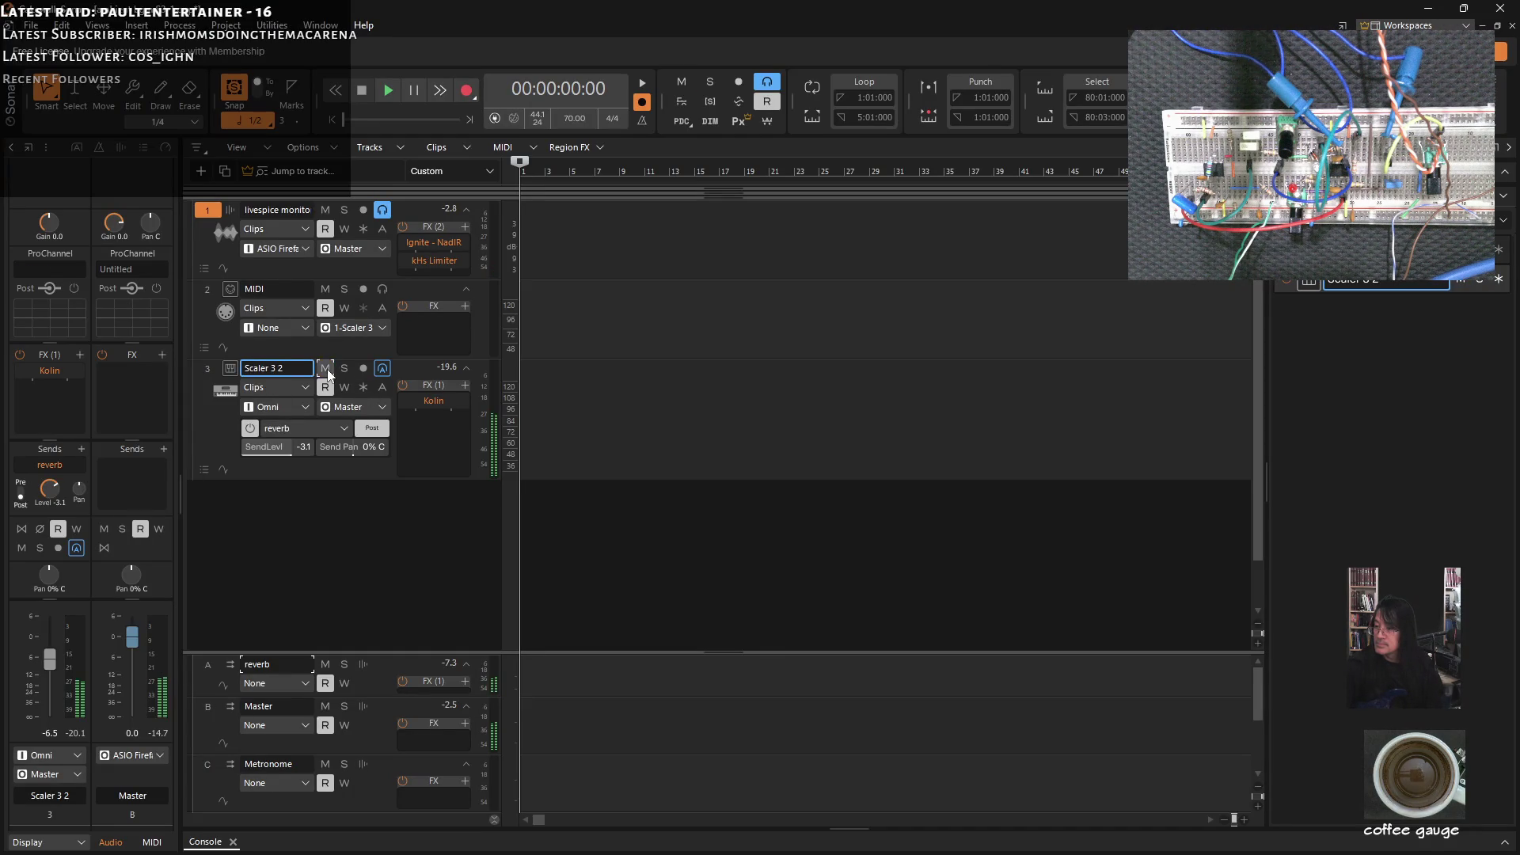
left_click(1432, 11)
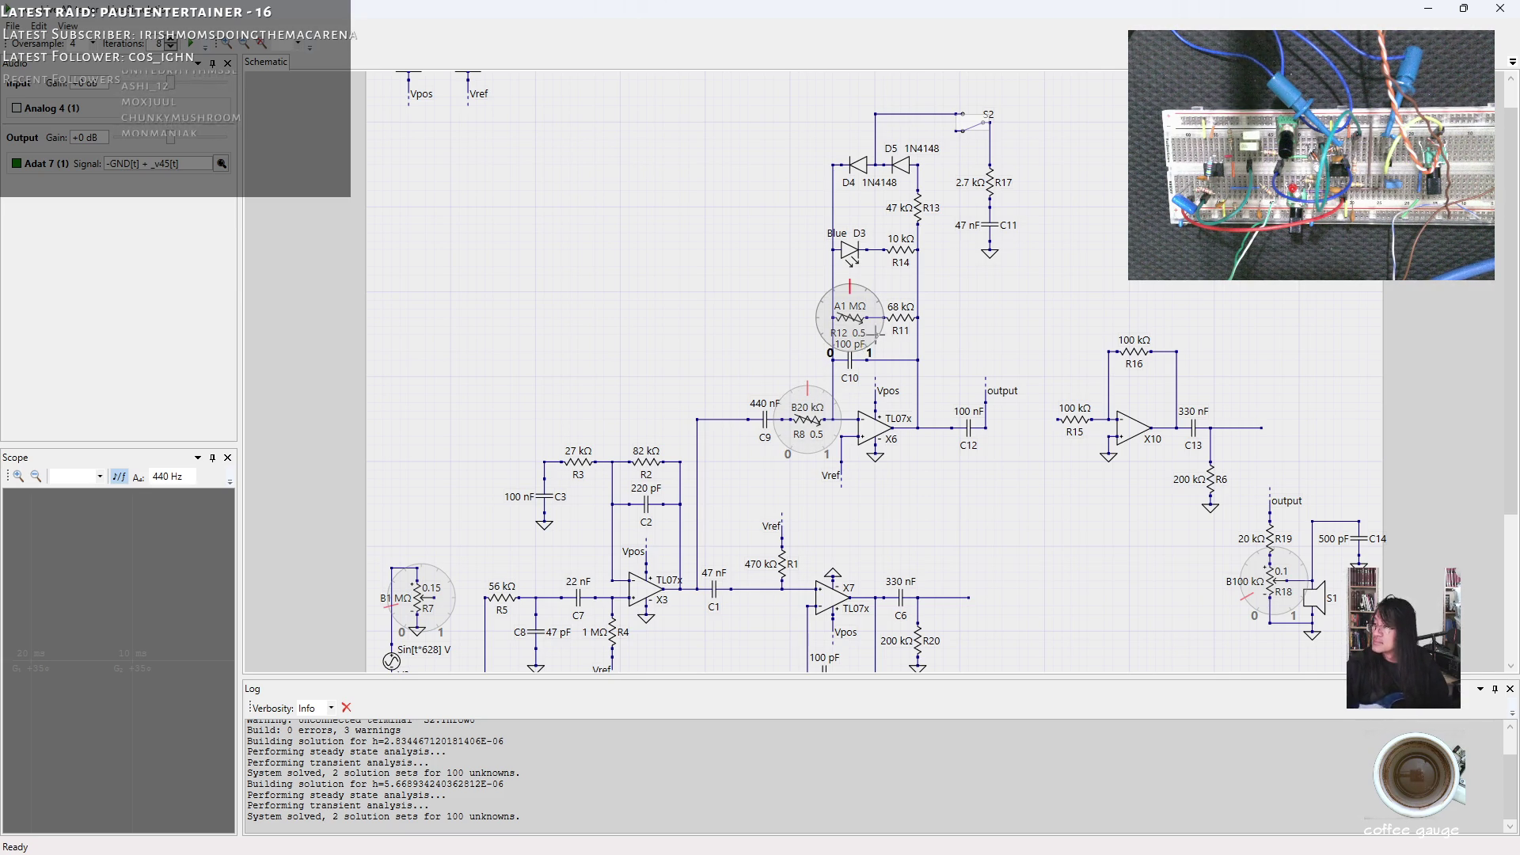
left_click(974, 120)
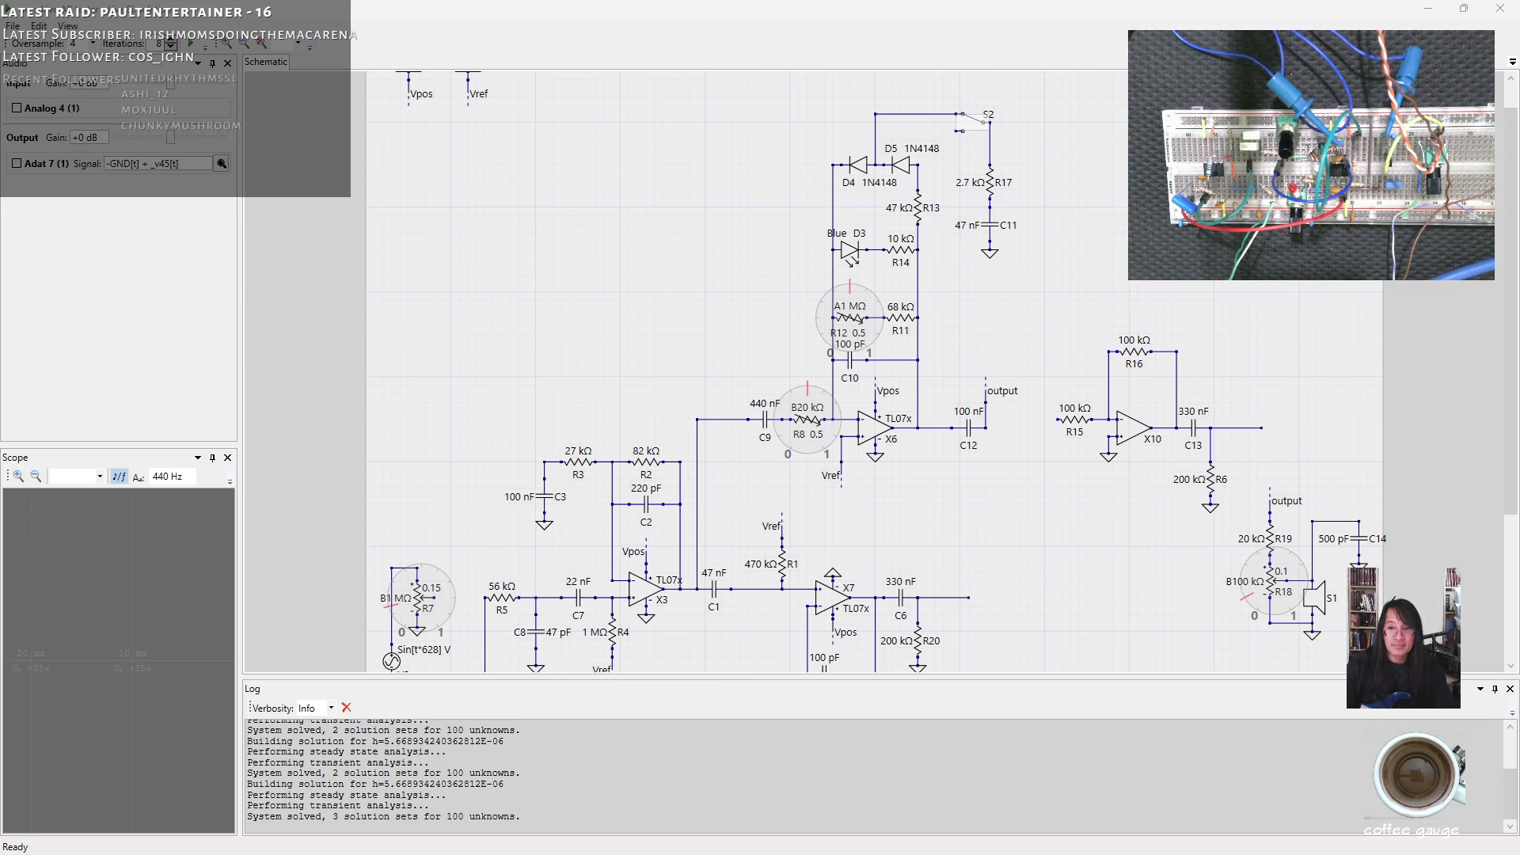
Feed the live simulation from the Analog 4 audio input instead of Adat 7.
left_click(17, 108)
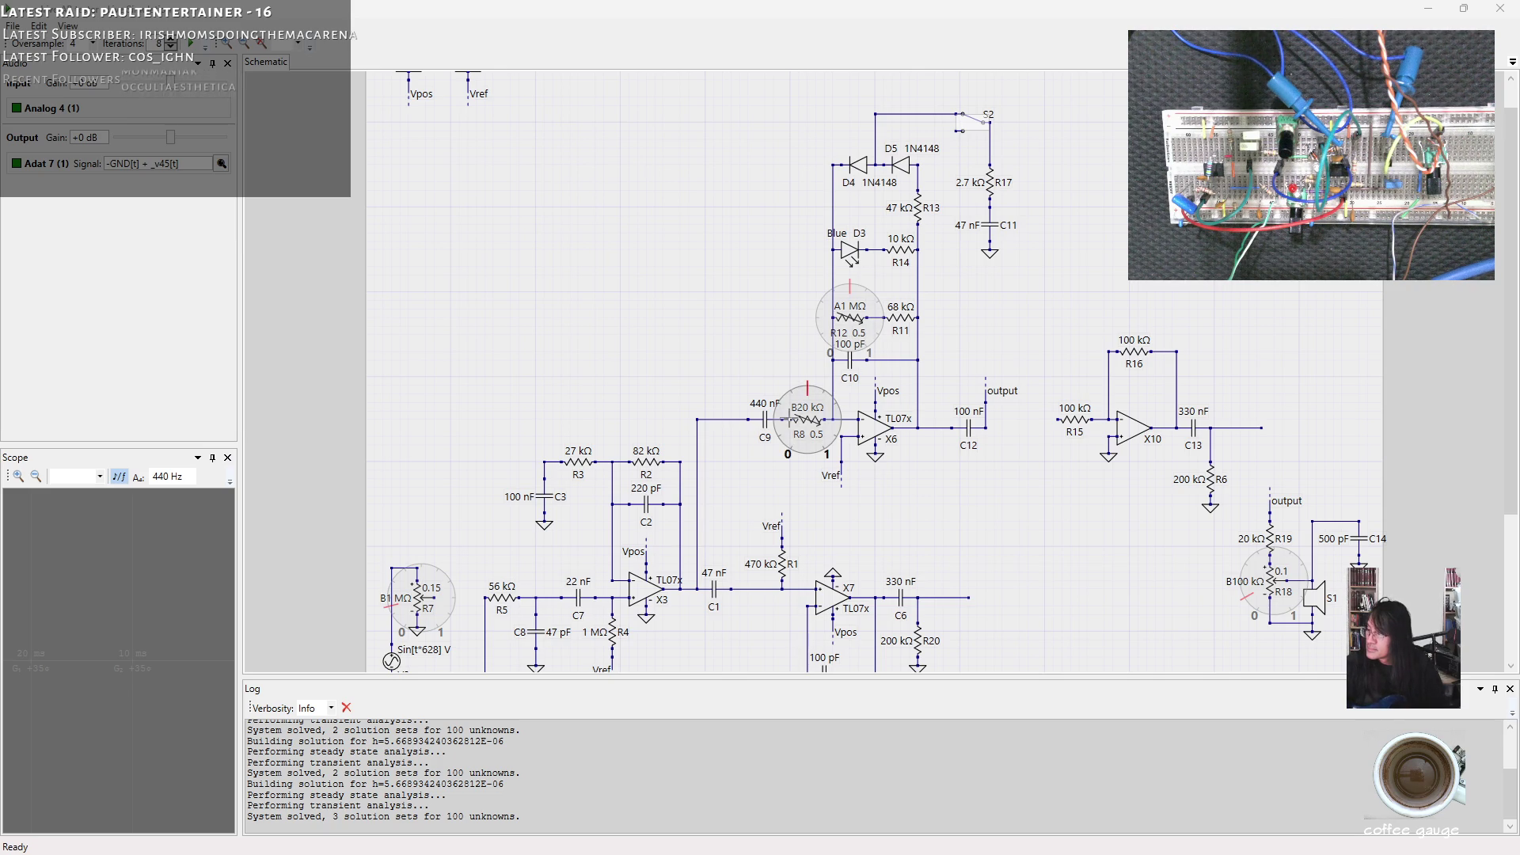
Turn potentiometer R8 up to about 0.8 in the running simulation.
left_click_drag(778, 418, 1129, 328)
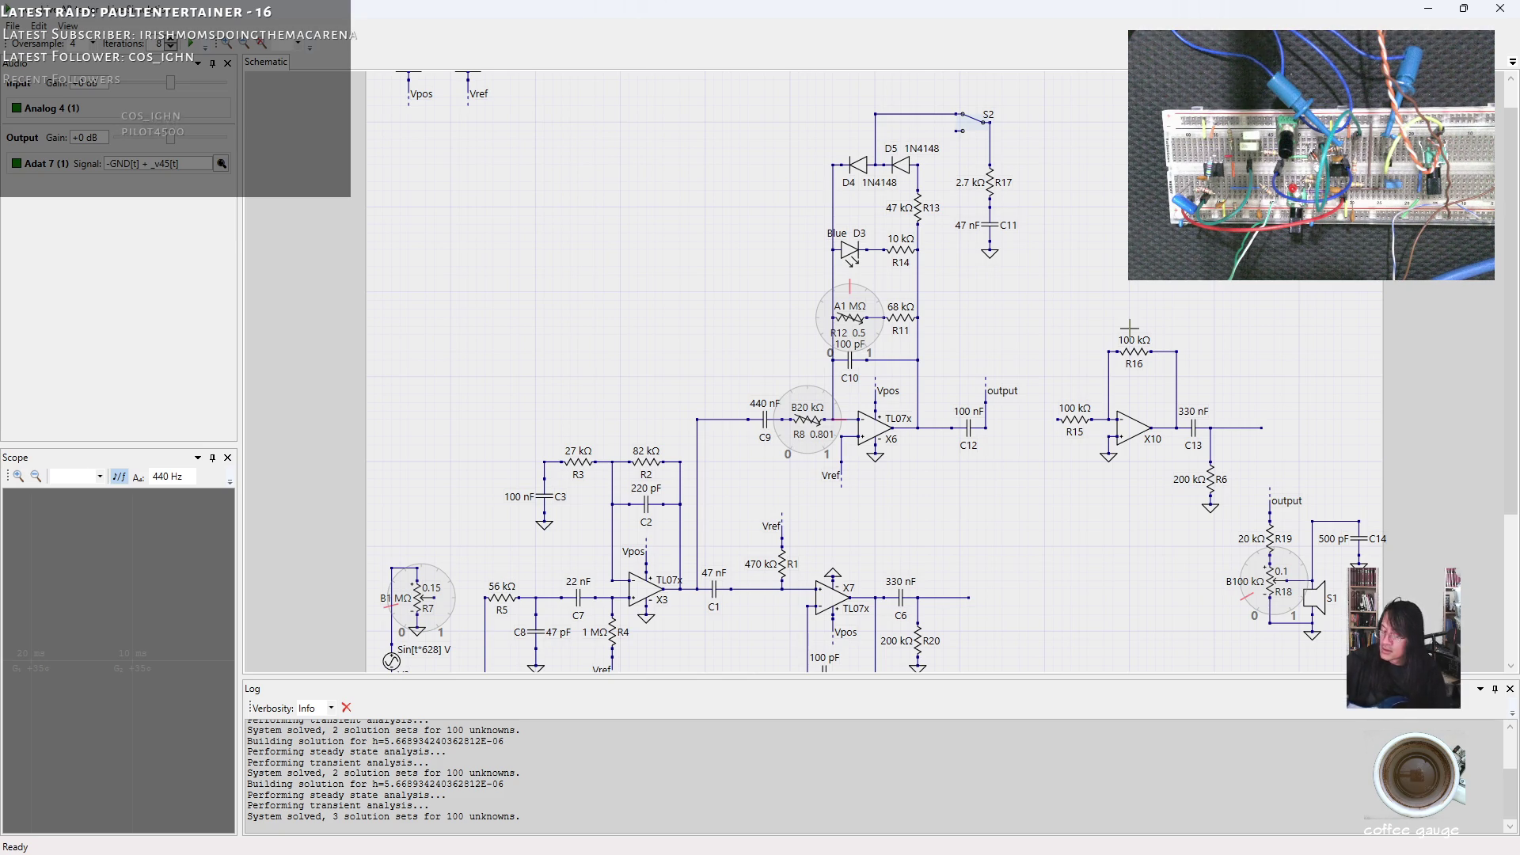
Turn R12 up to 0.991 and bring R8 back down to about halfway.
left_click_drag(851, 342, 868, 344)
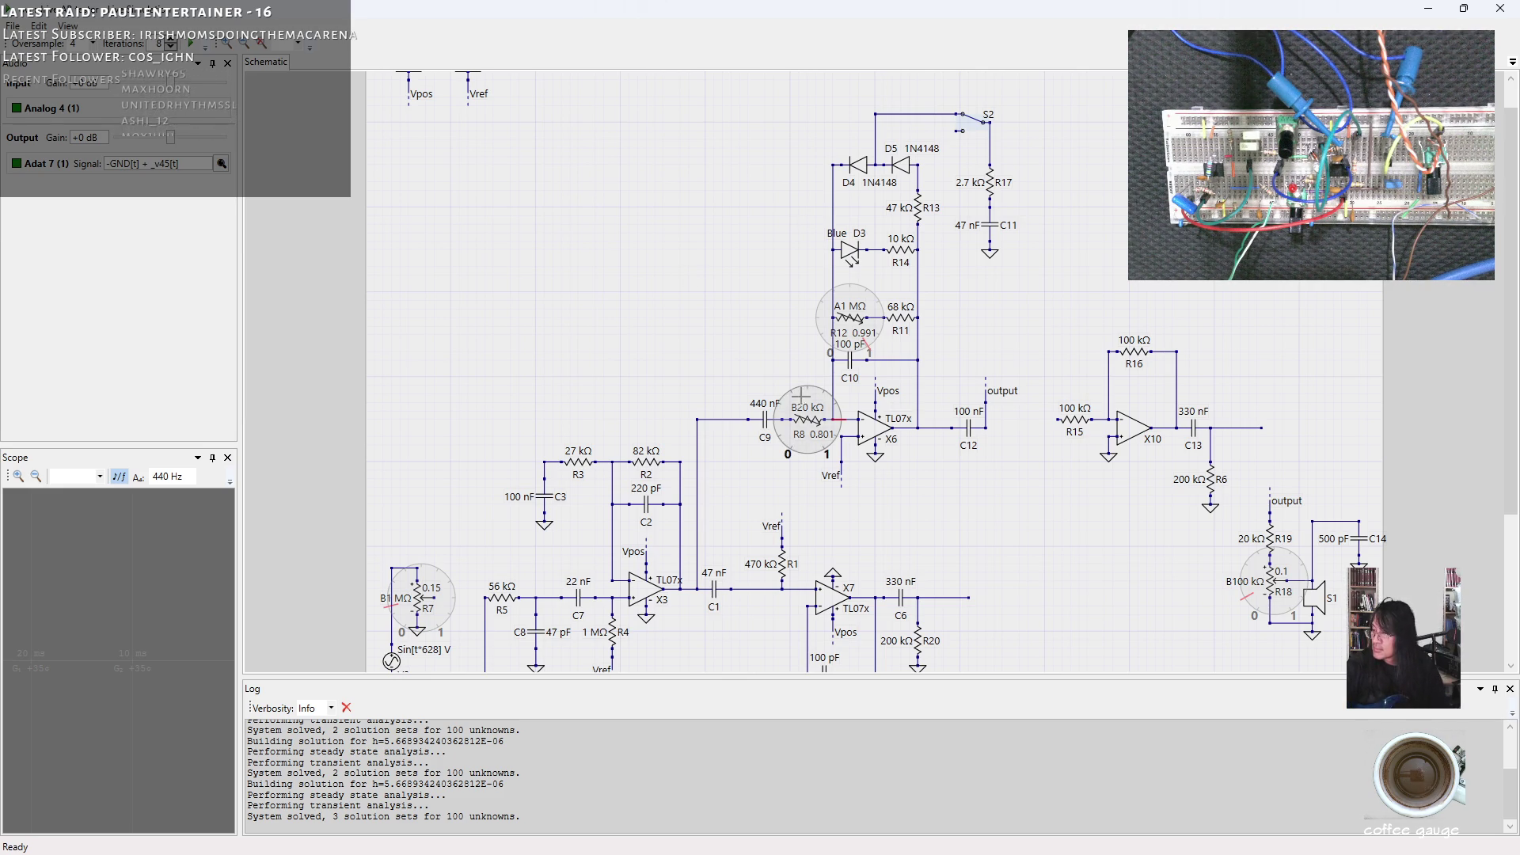
left_click_drag(813, 399, 804, 389)
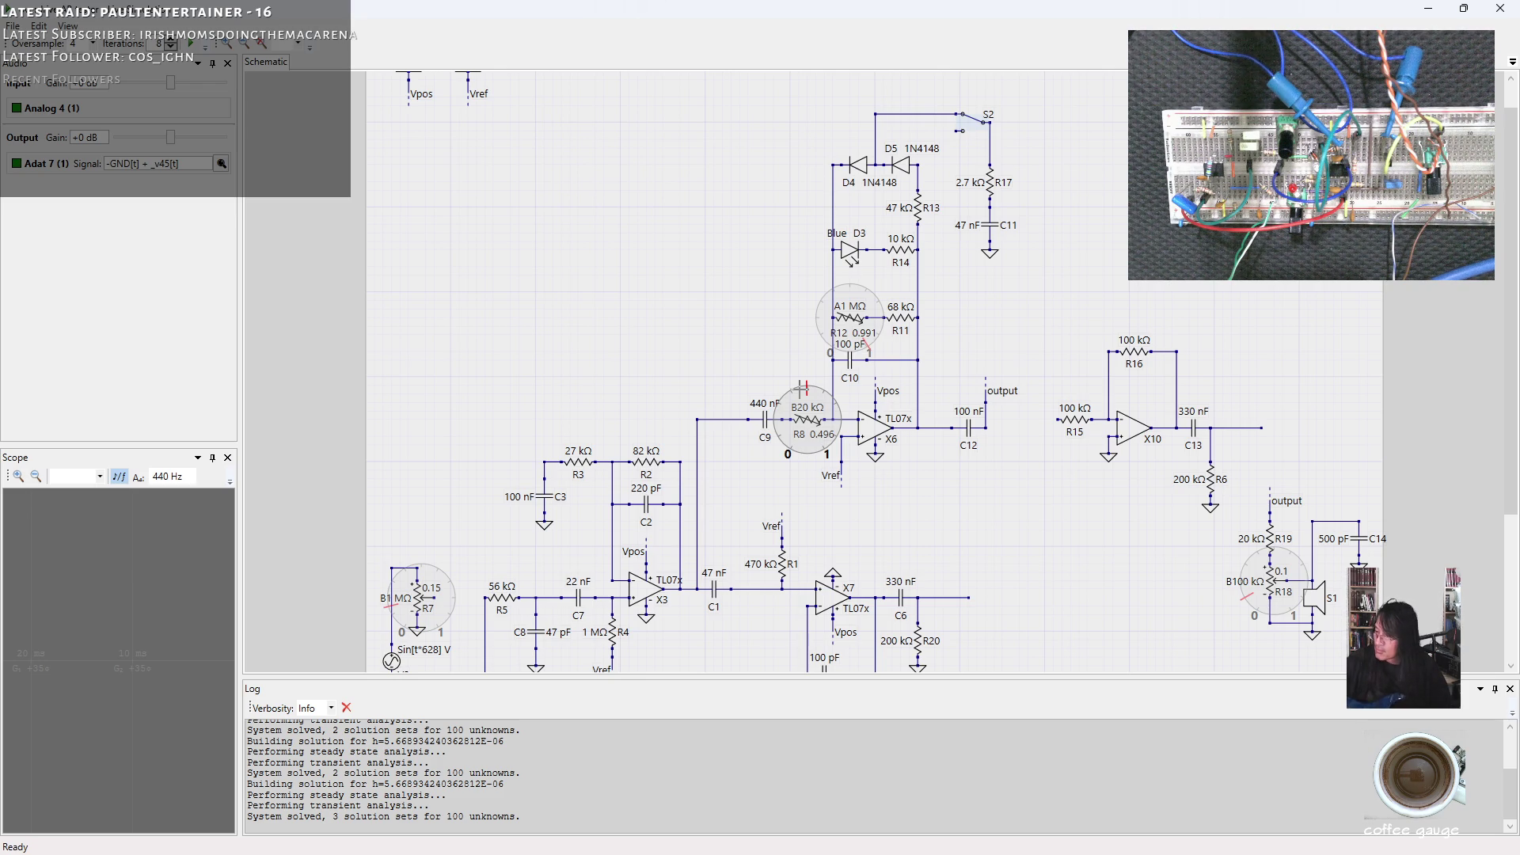
Turn the R8 pot down to 0.209 while the simulation plays, leaving R12 at 0.991.
left_click_drag(802, 387, 773, 418)
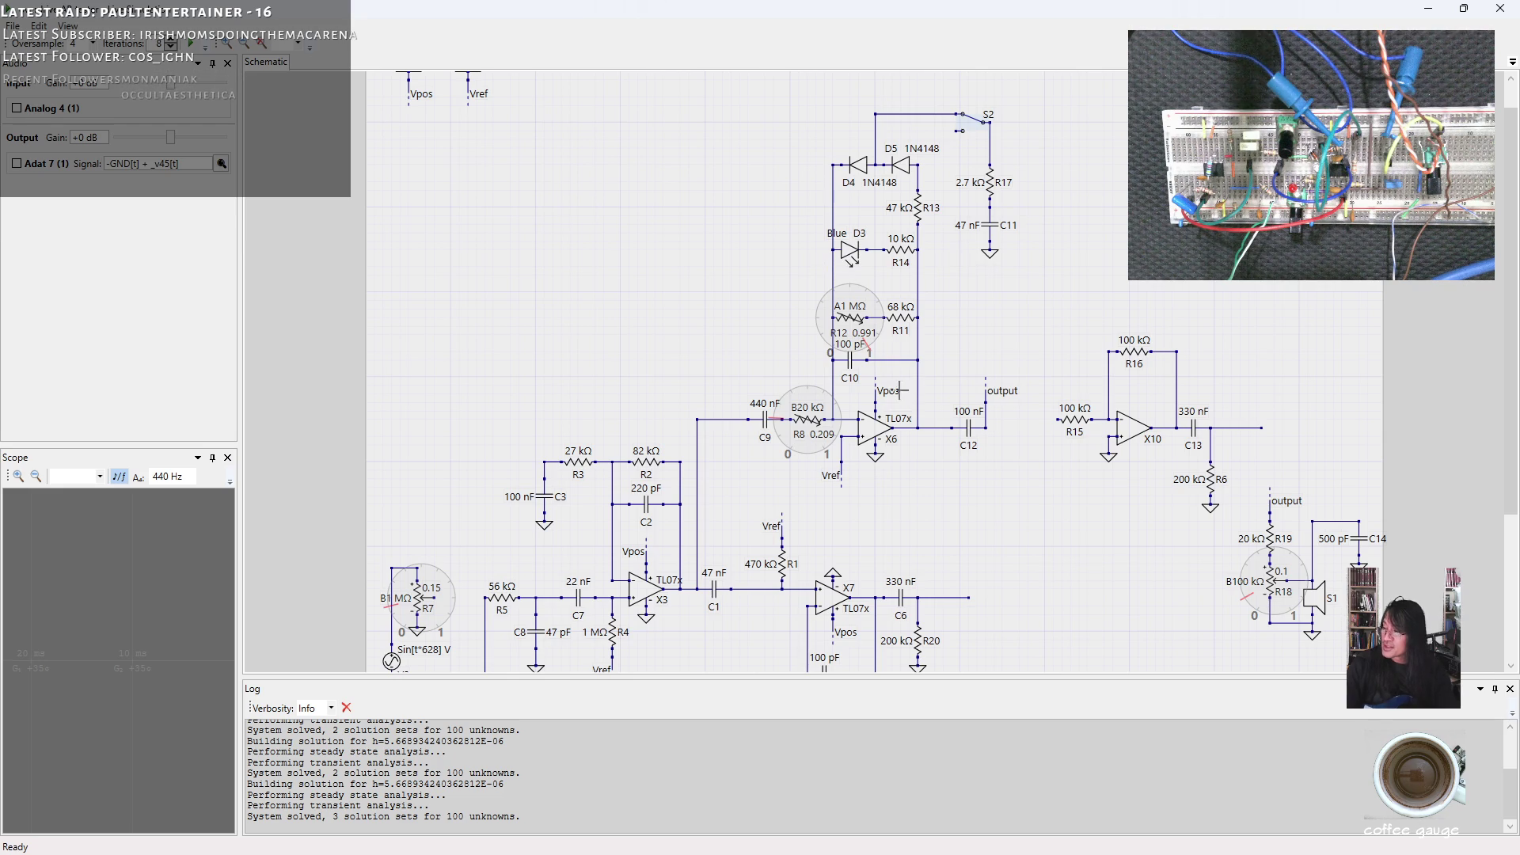
Sweep R8 through 0.506 and 0.809 to settle at 0.664, then lower R12 to 0.508.
left_click(808, 390)
scroll(1019, 577, "down", 1)
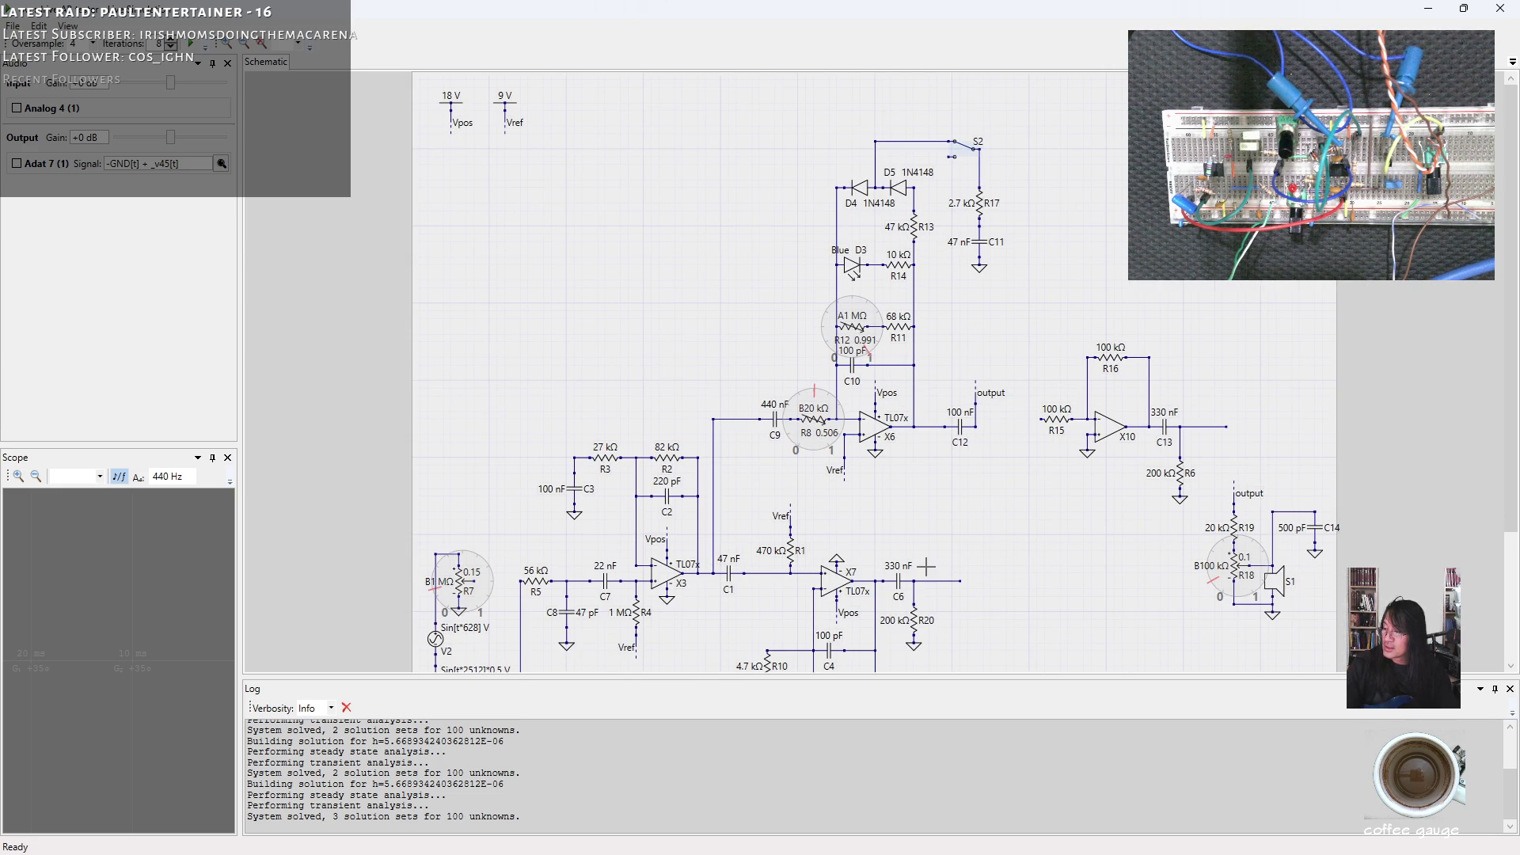
scroll(926, 570, "up", 2)
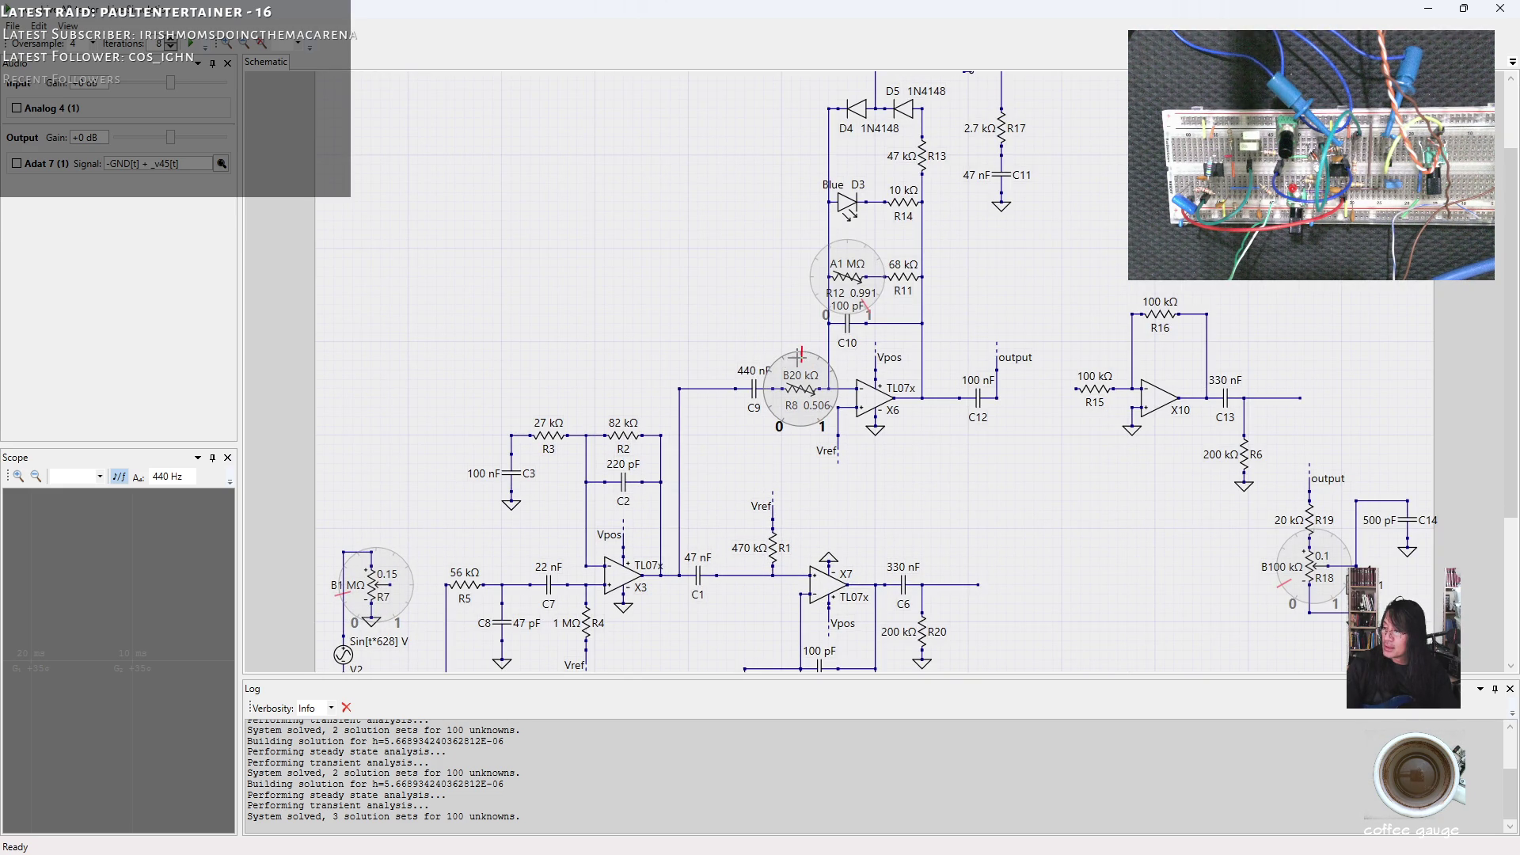
left_click_drag(828, 372, 839, 391)
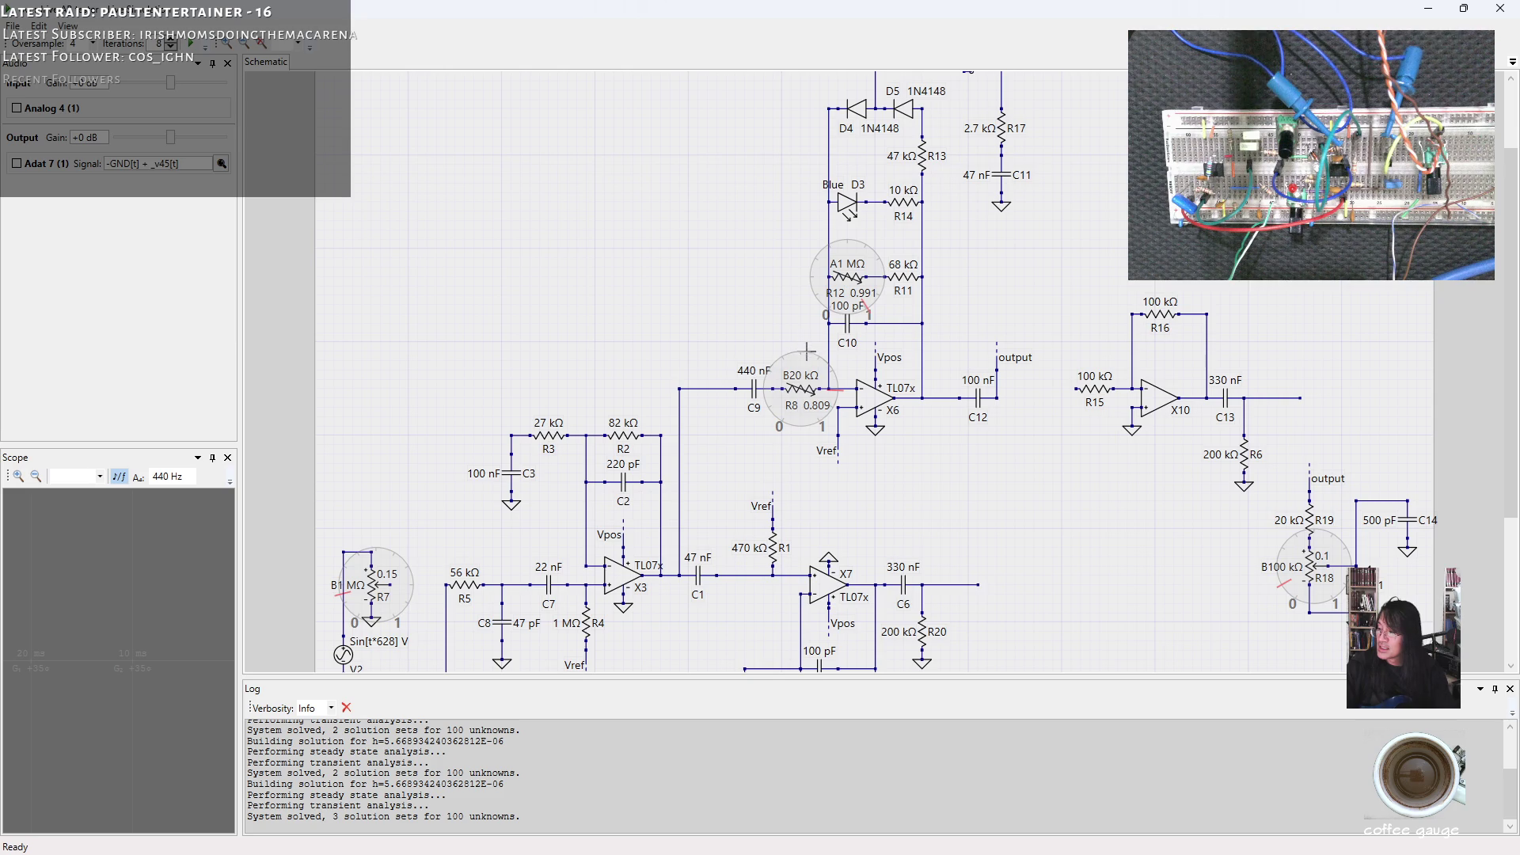
left_click_drag(827, 370, 828, 362)
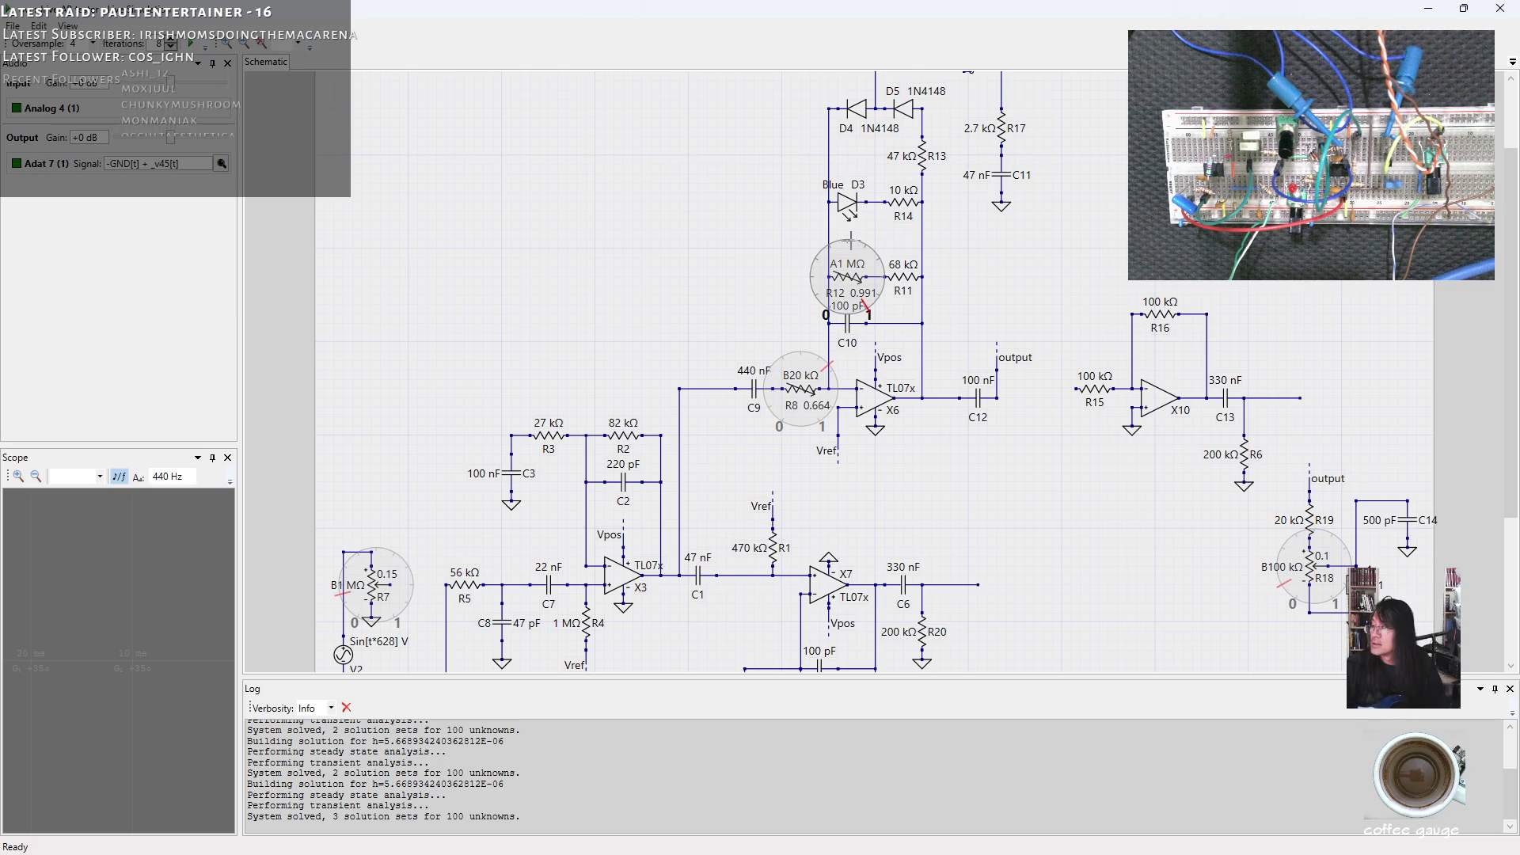
left_click_drag(866, 306, 848, 244)
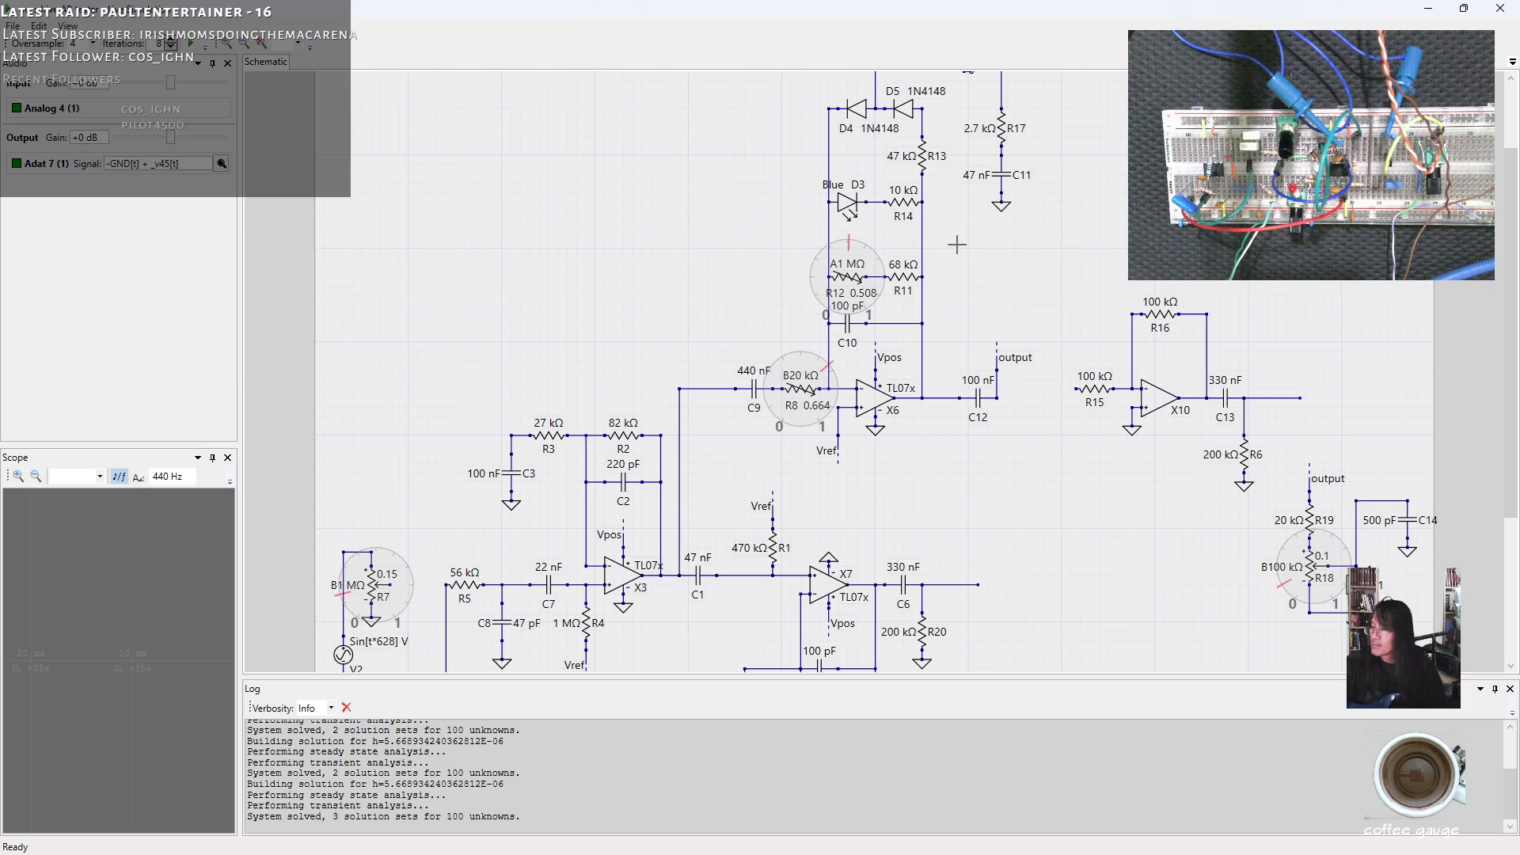
Return the R12 pot to nearly full at 0.992, with R8 holding at 0.664.
left_click_drag(848, 245, 868, 306)
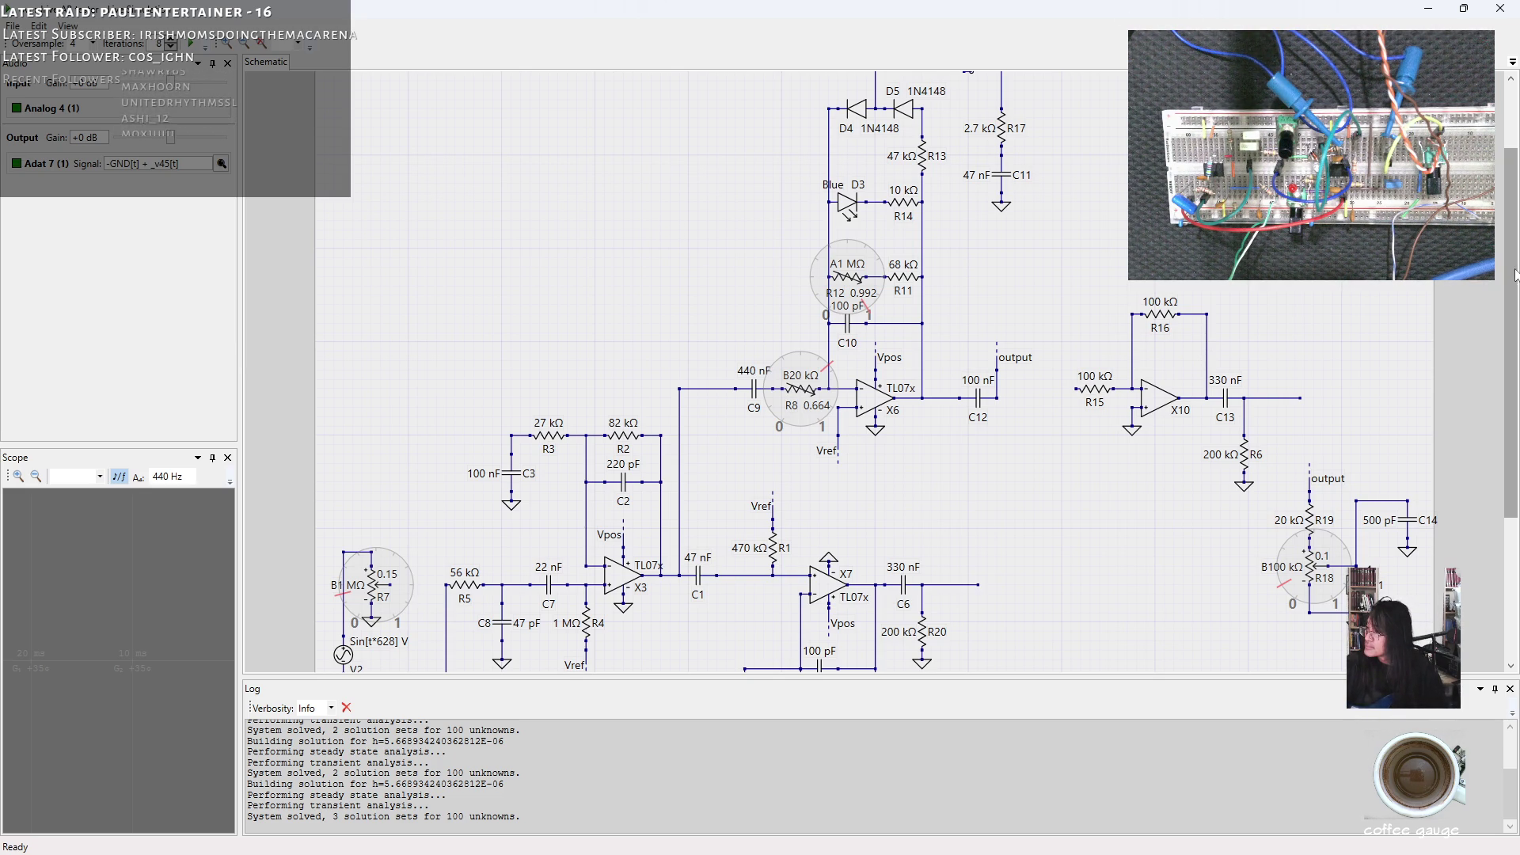
scroll(1515, 273, "up", 3)
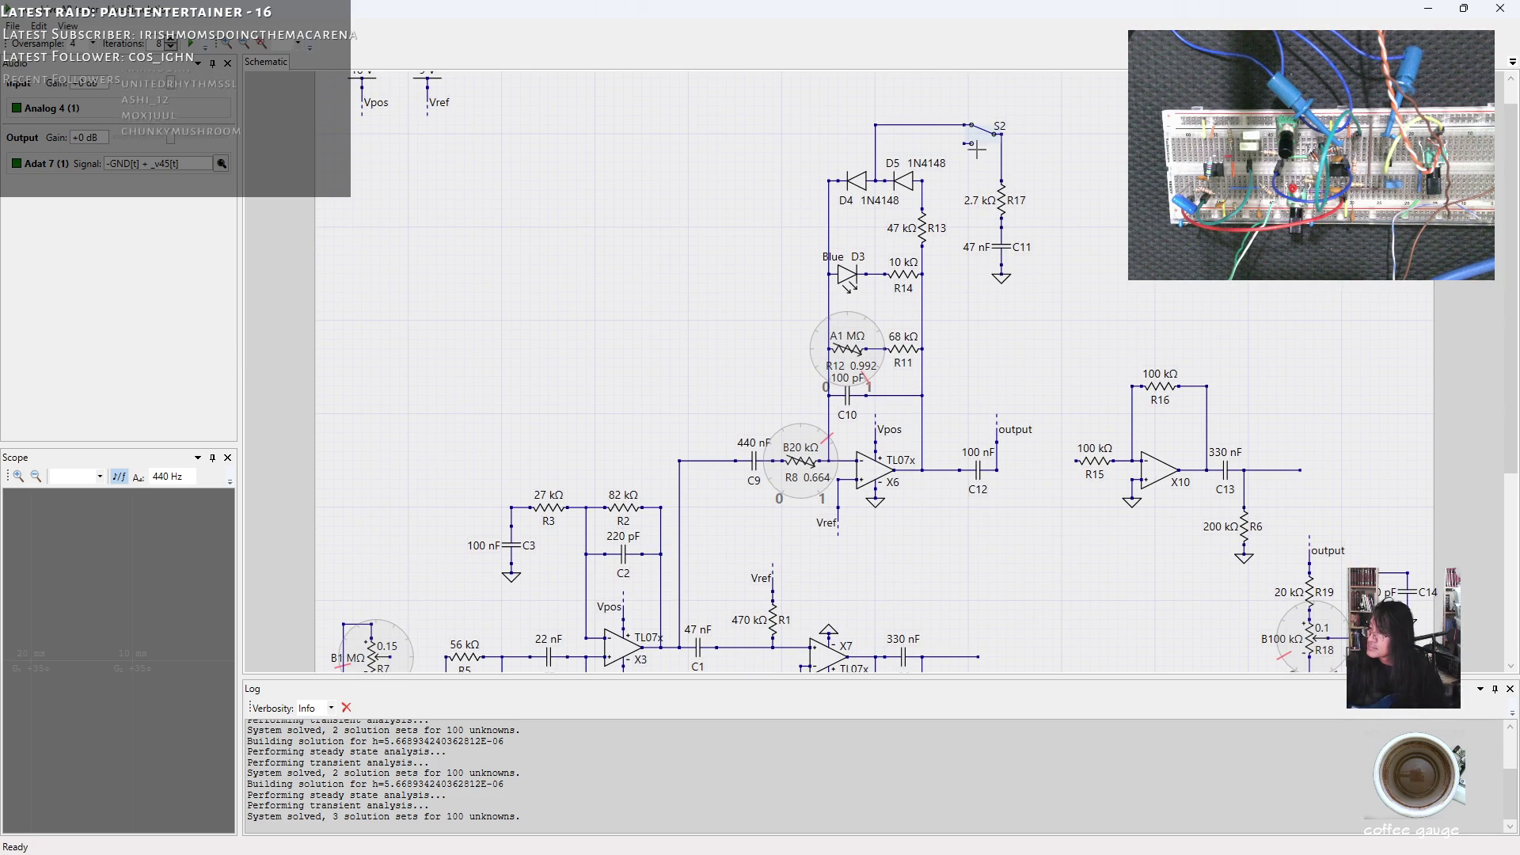
Toggle switch S2 to its lower contact and back while listening.
left_click(1001, 133)
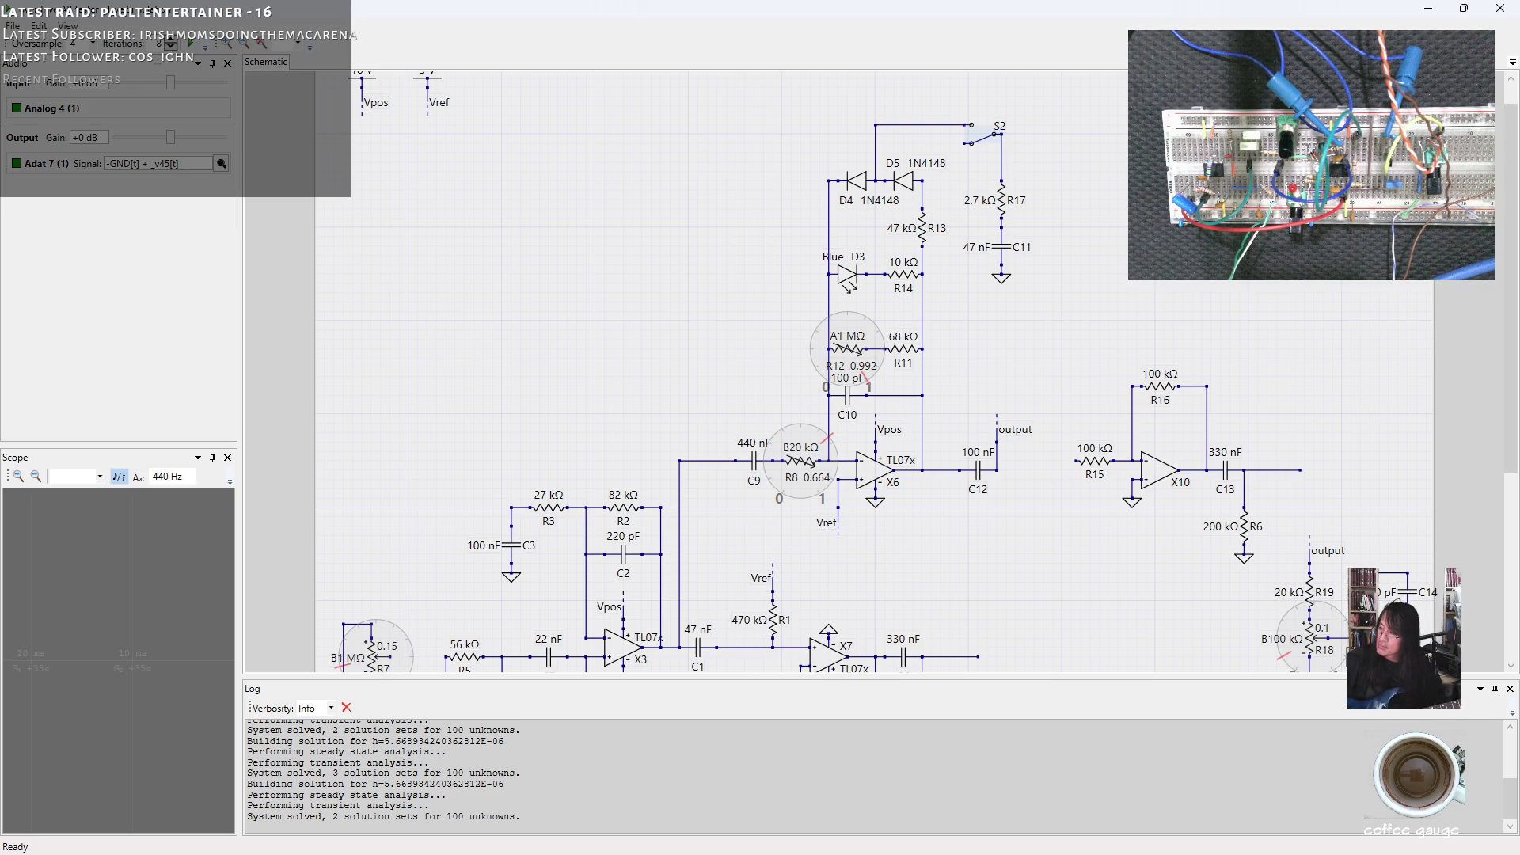
left_click(983, 133)
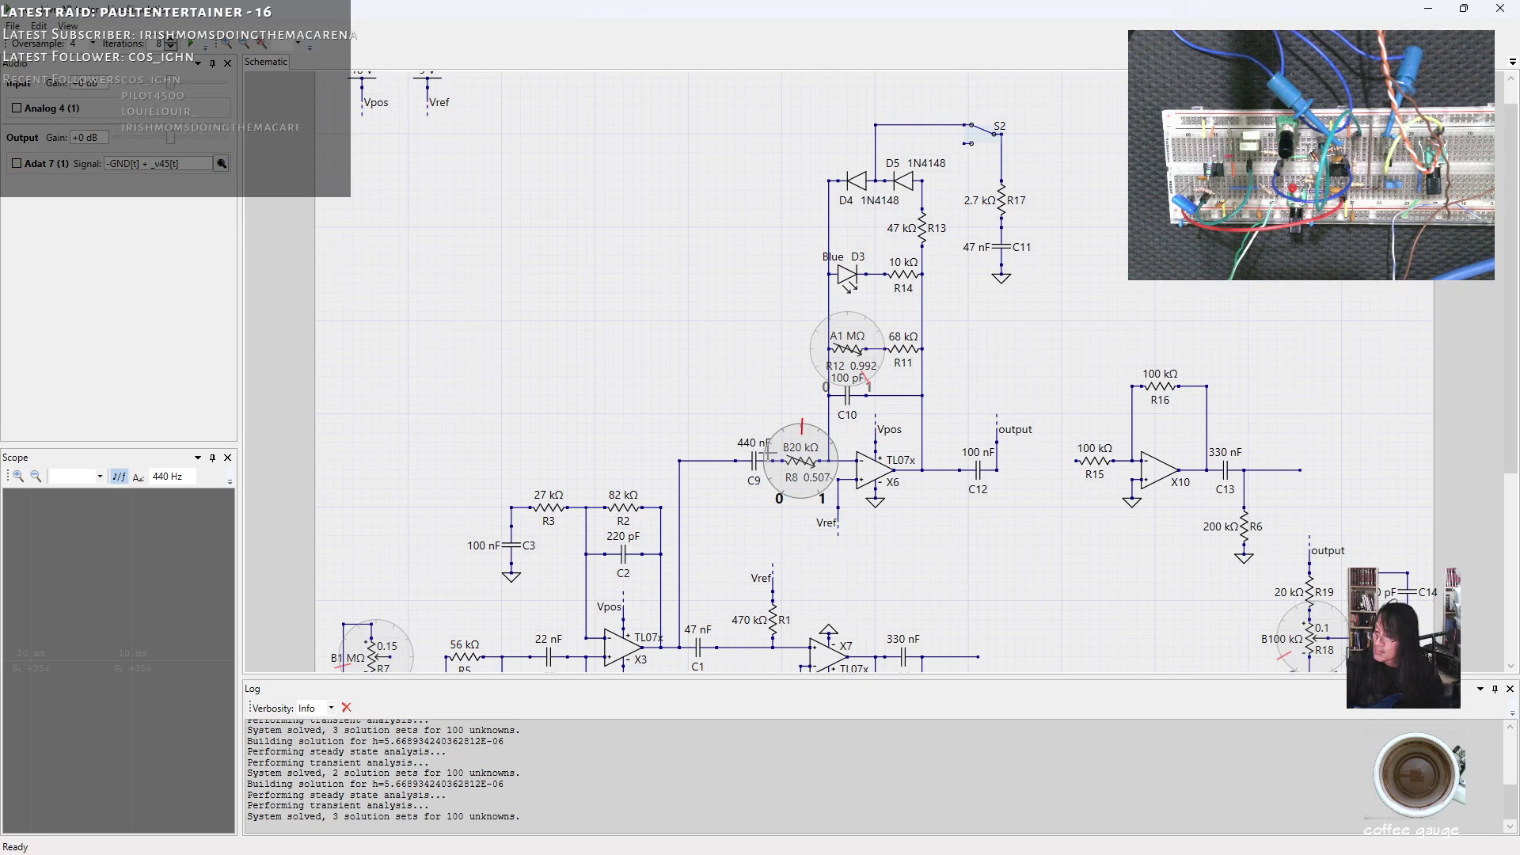
Audition R8 at 0.284, 0.615, 0.565, 0.32 and finally 0.702.
left_click_drag(772, 453, 767, 464)
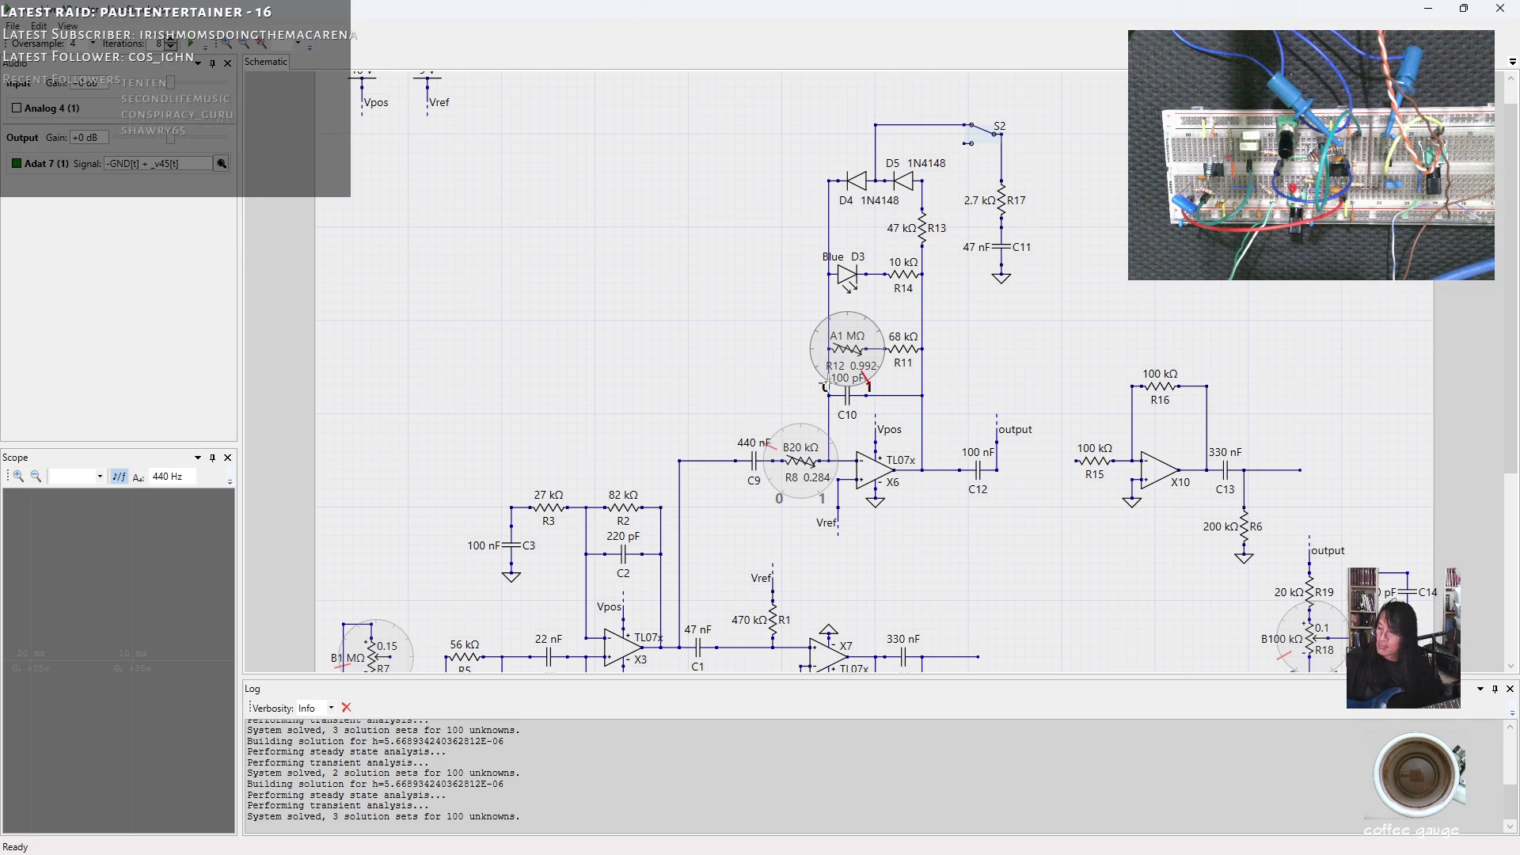
left_click_drag(801, 467, 949, 392)
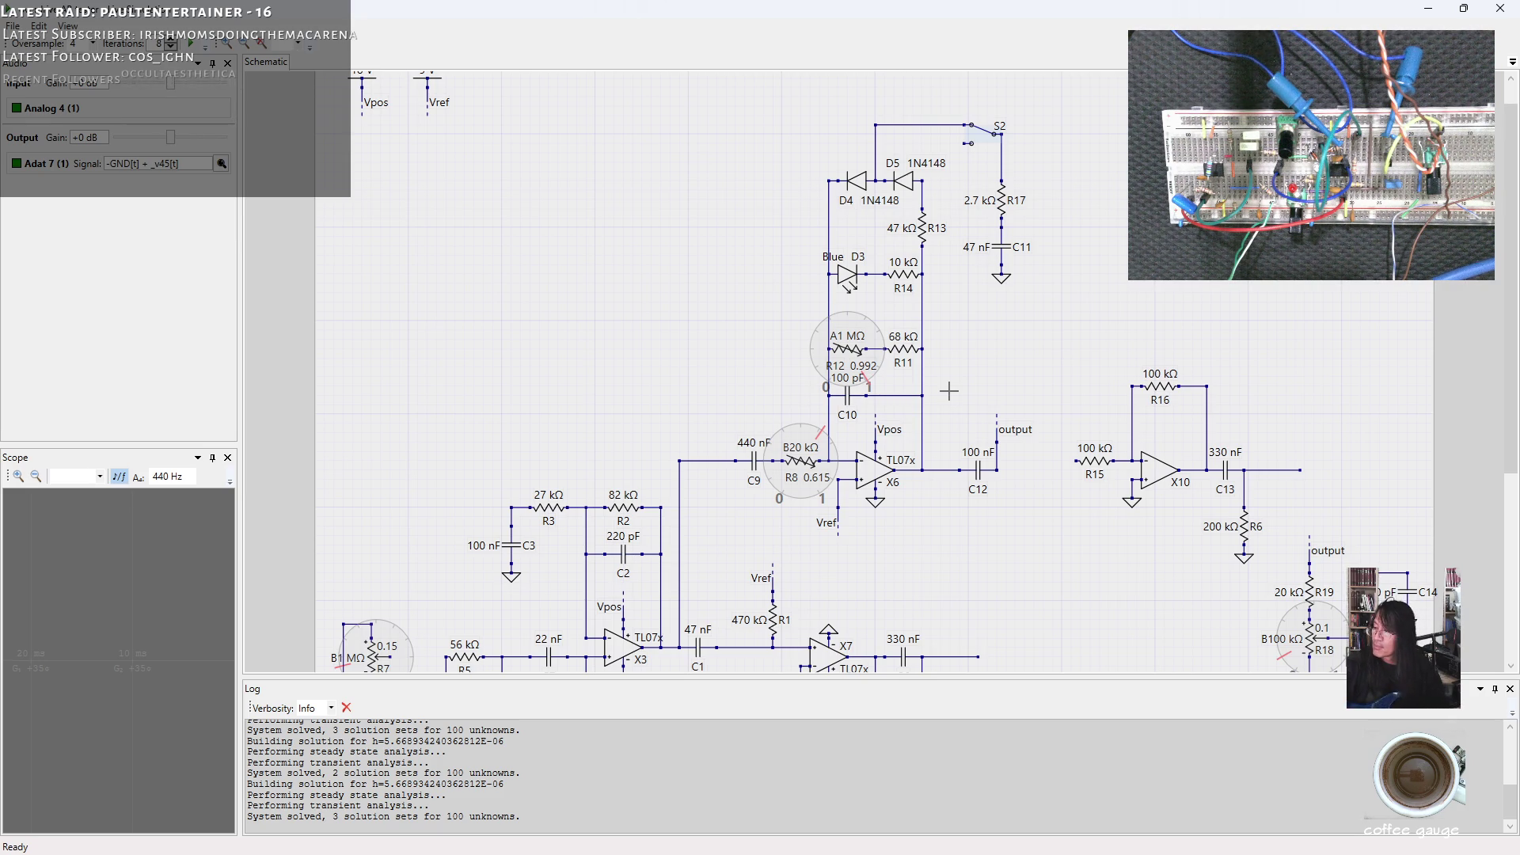
left_click_drag(806, 425, 814, 421)
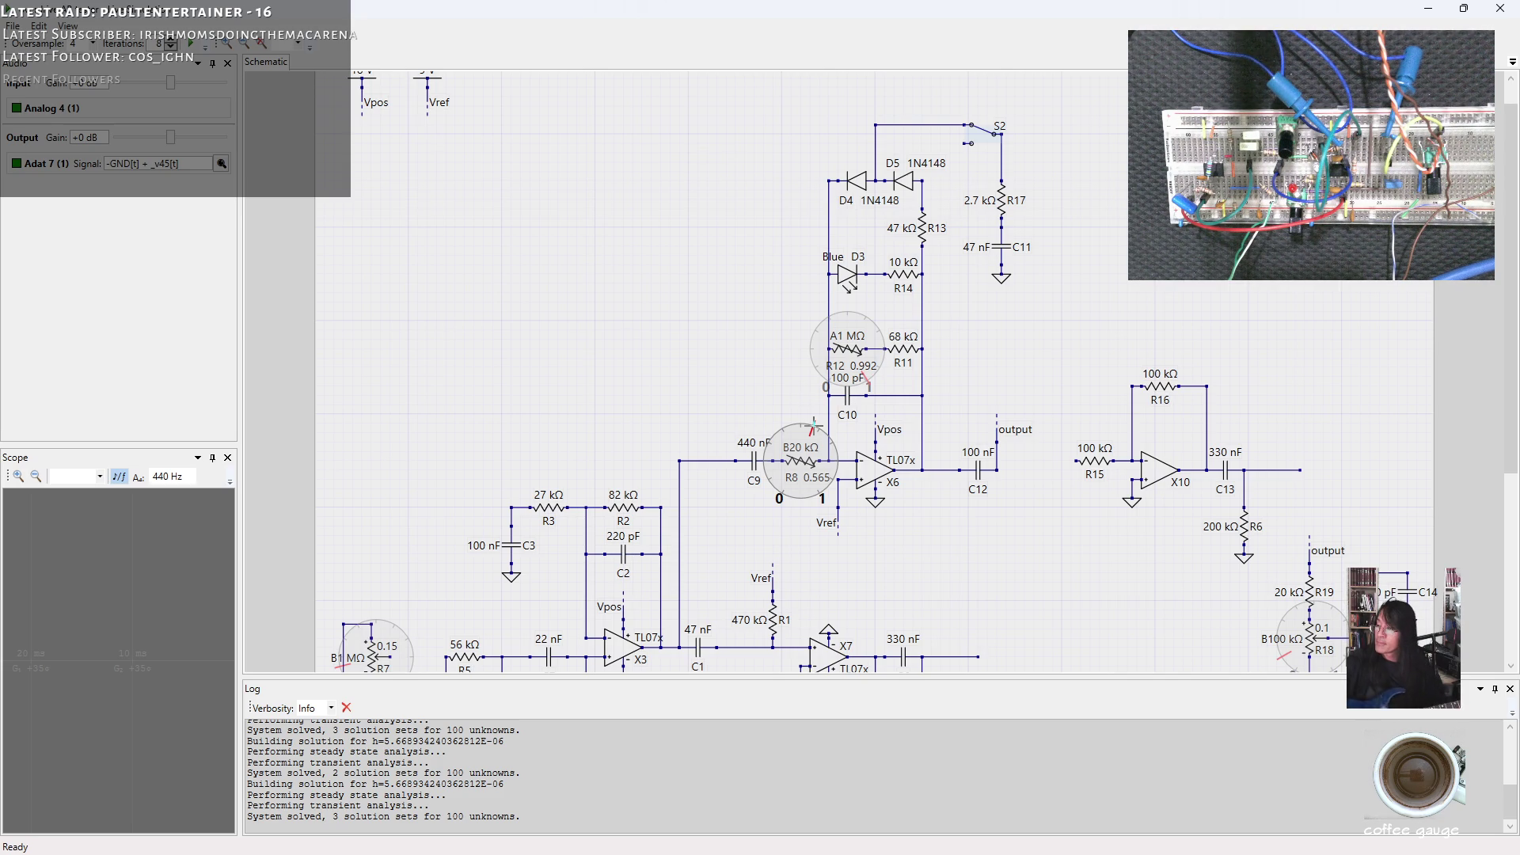
left_click_drag(814, 424, 847, 444)
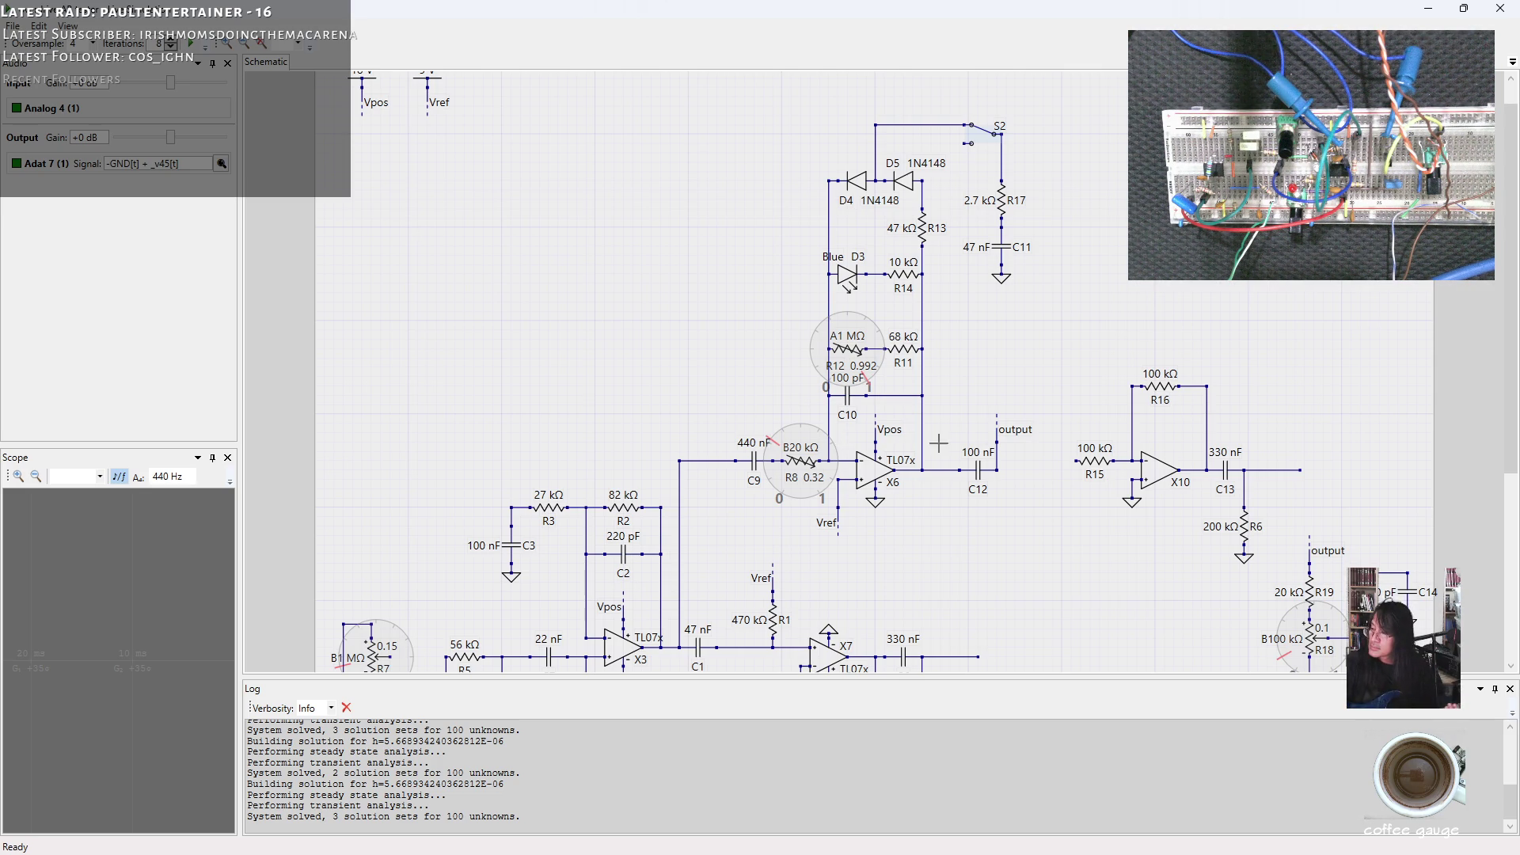
left_click_drag(830, 445, 912, 444)
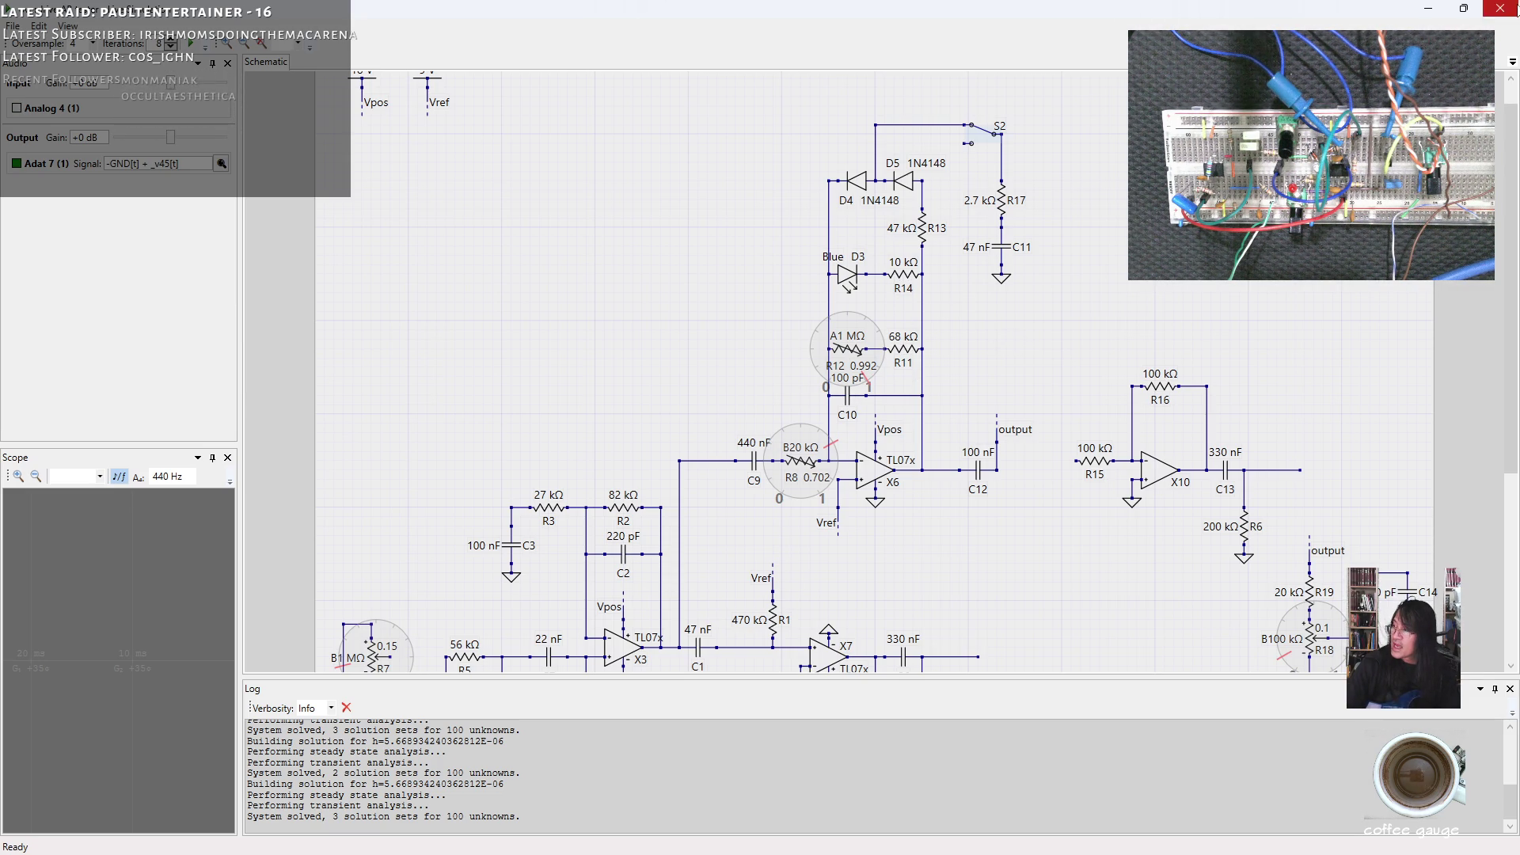
Close the live simulation and switch over to the Cakewalk session.
left_click(1503, 10)
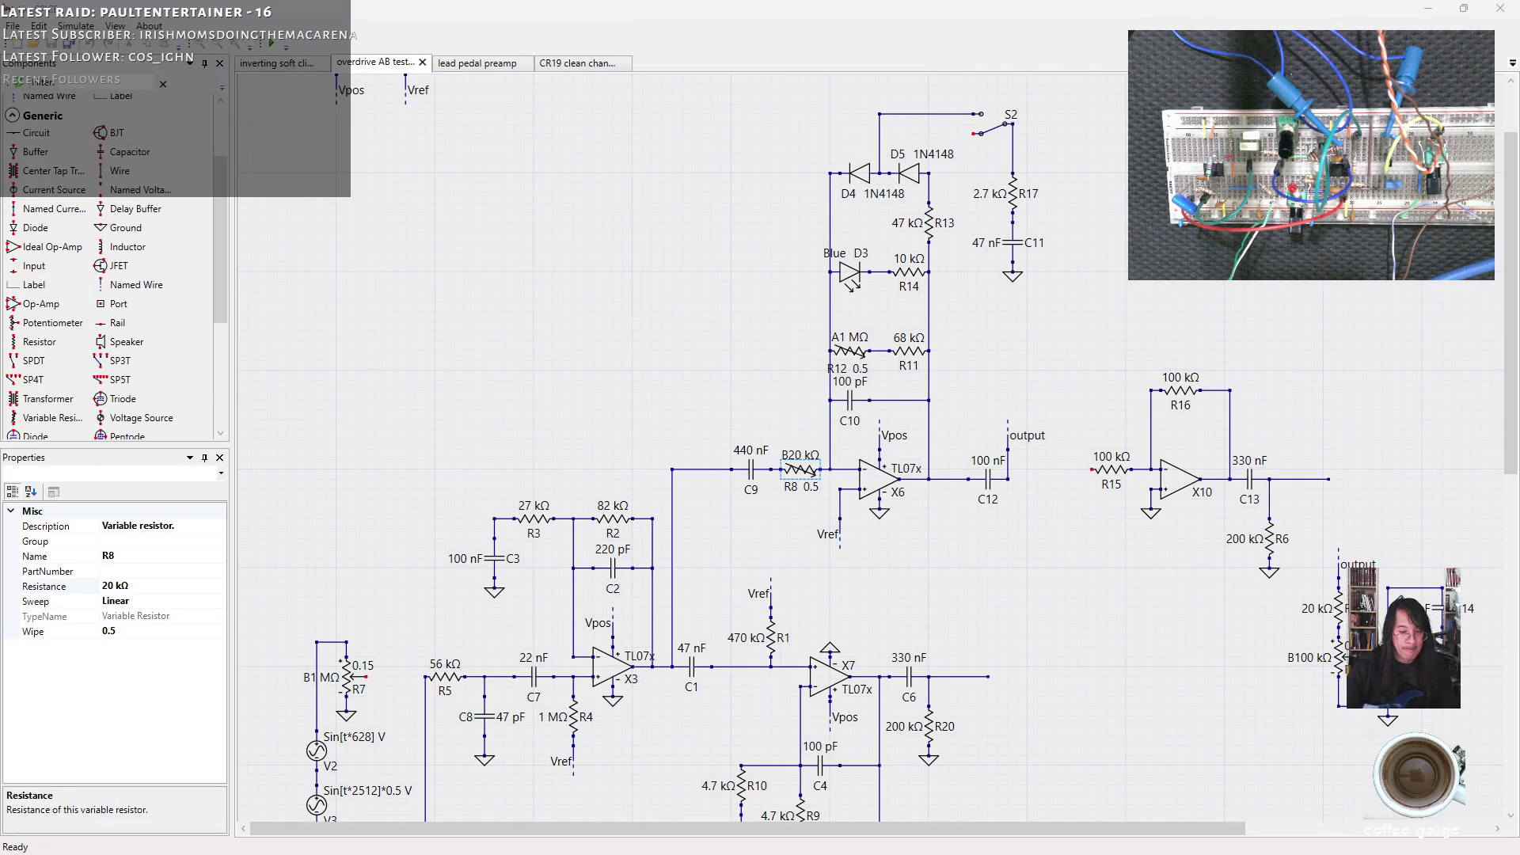
key("alt+Tab")
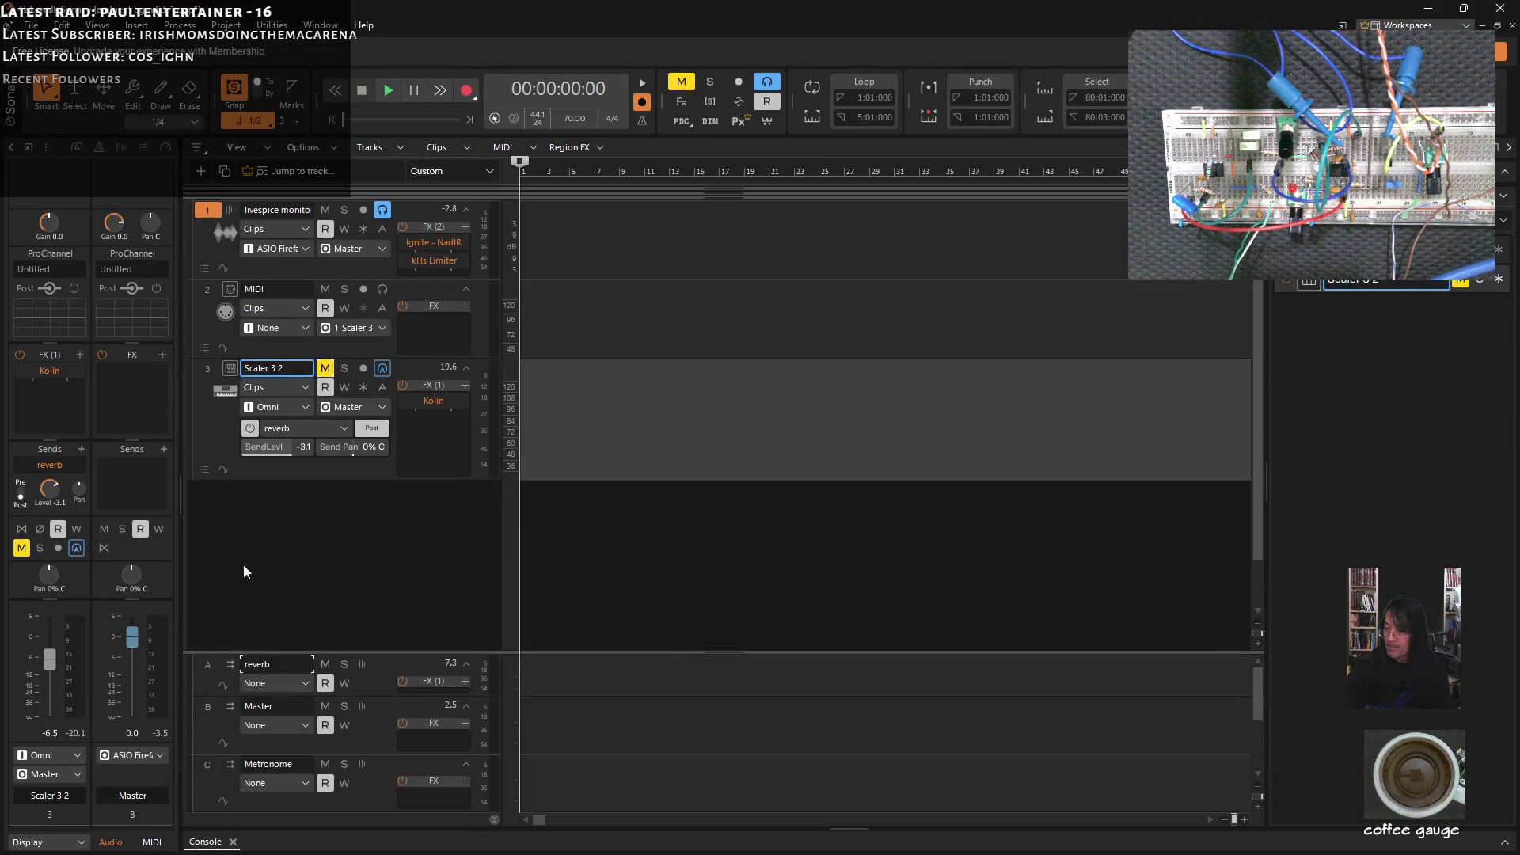
Unmute the Scaler 3 2 track, then delete the R8 potentiometer from the schematic.
left_click(327, 370)
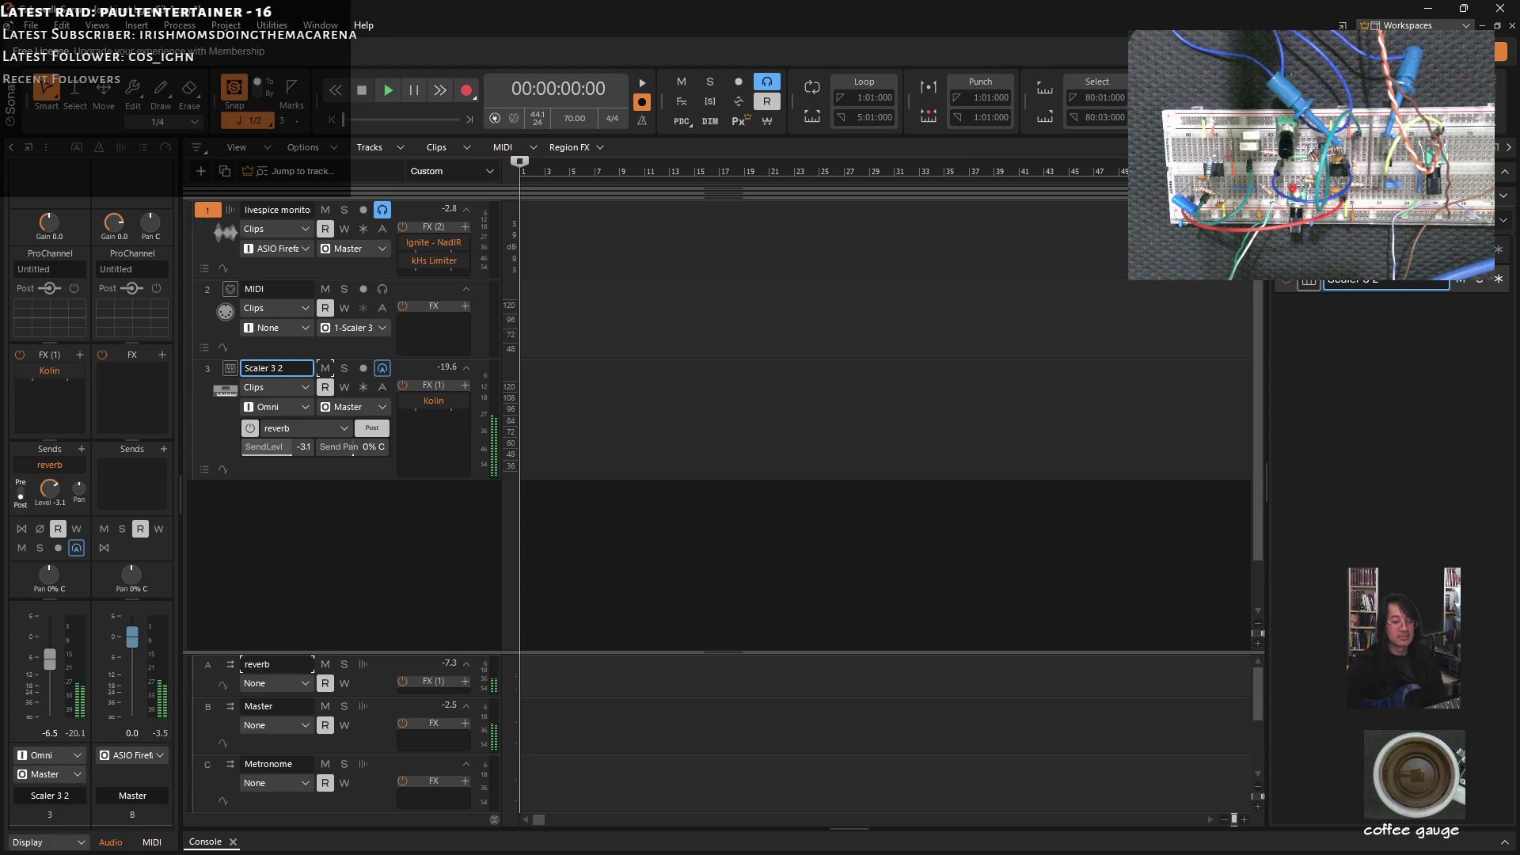
key("alt+Tab")
key("alt+Tab")
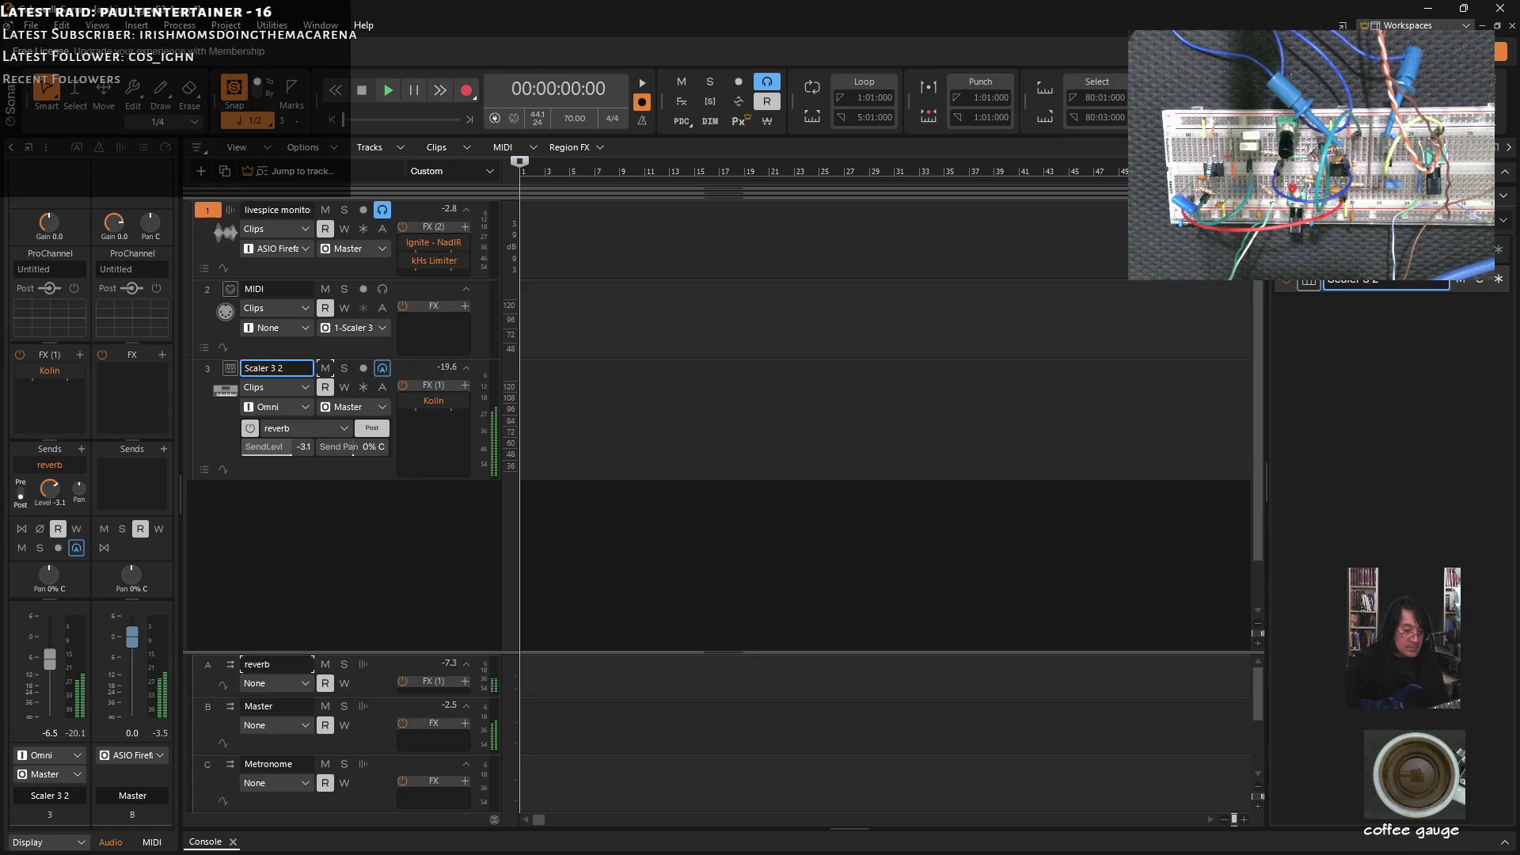
key("alt+Tab")
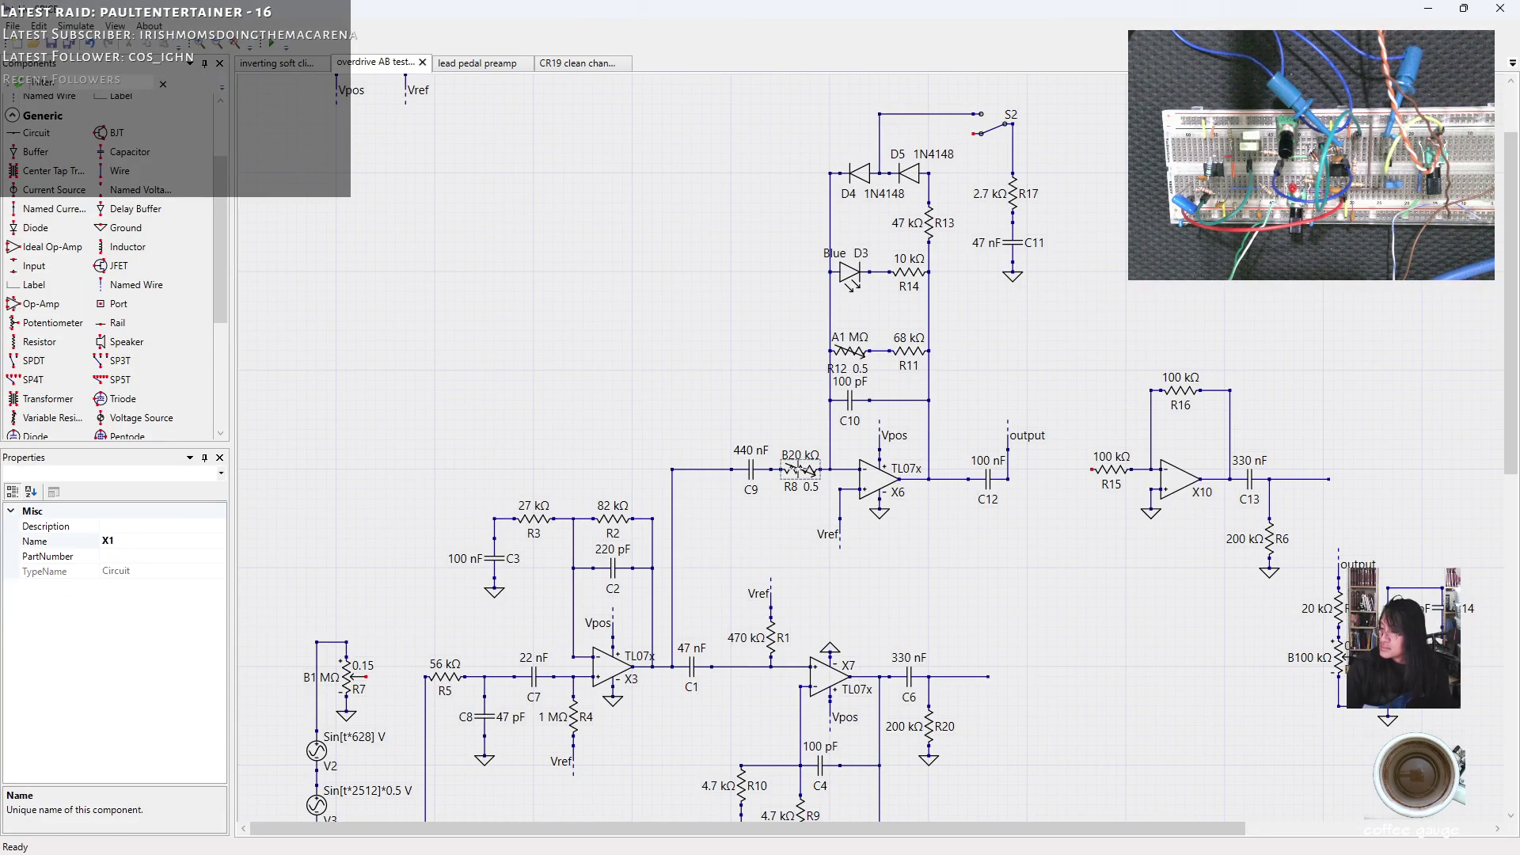
key("Delete")
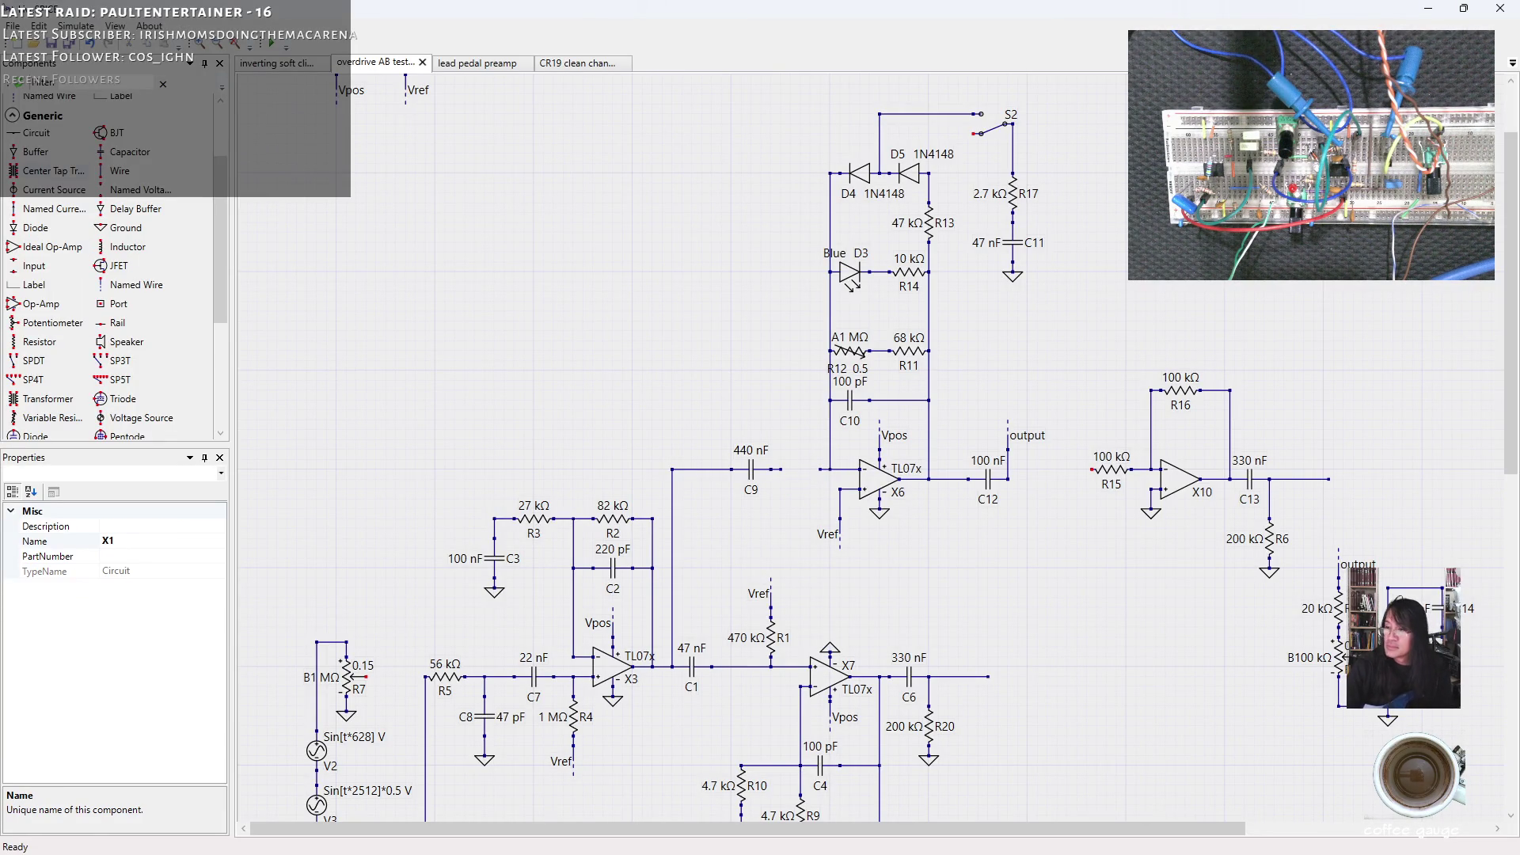
Place a fixed resistor in R8's spot after C9 and set it to 12 kΩ.
left_click(59, 342)
scroll(785, 465, "down", 1)
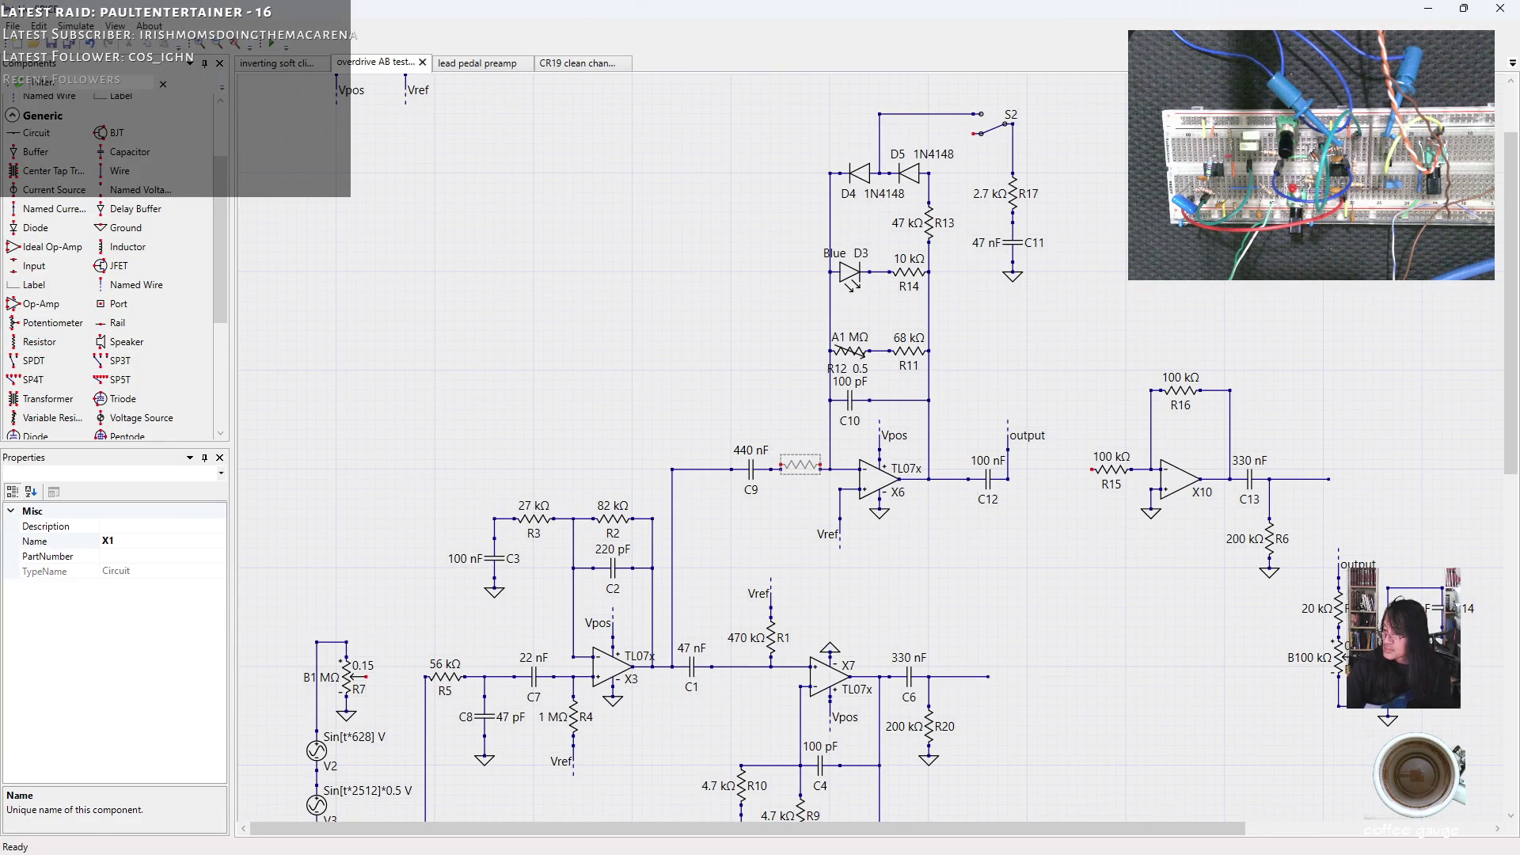
left_click(799, 470)
left_click(108, 571)
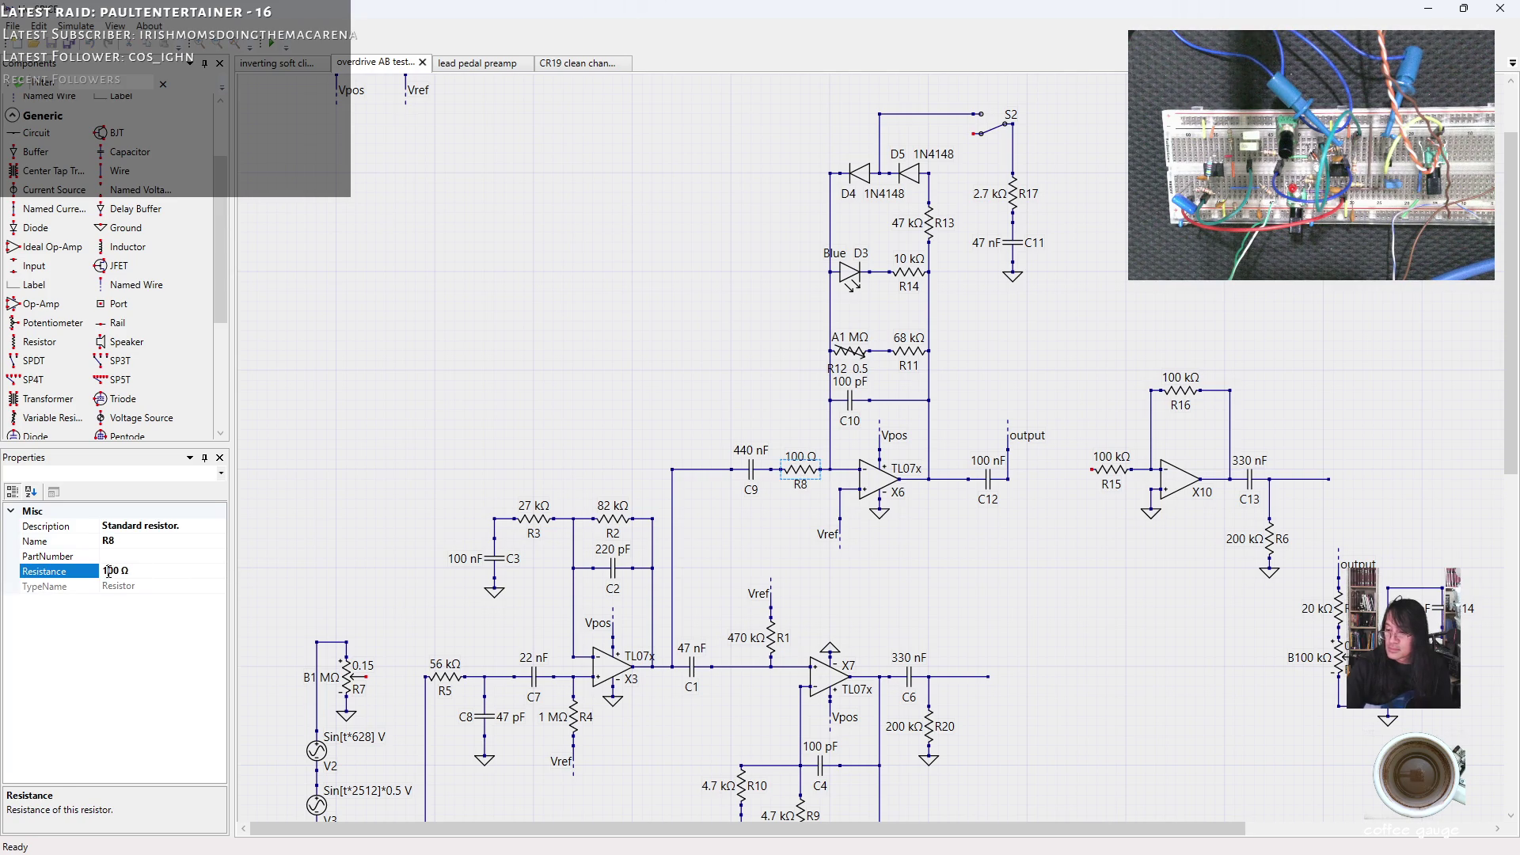
left_click_drag(106, 571, 119, 571)
type("2kΩ")
key("Return")
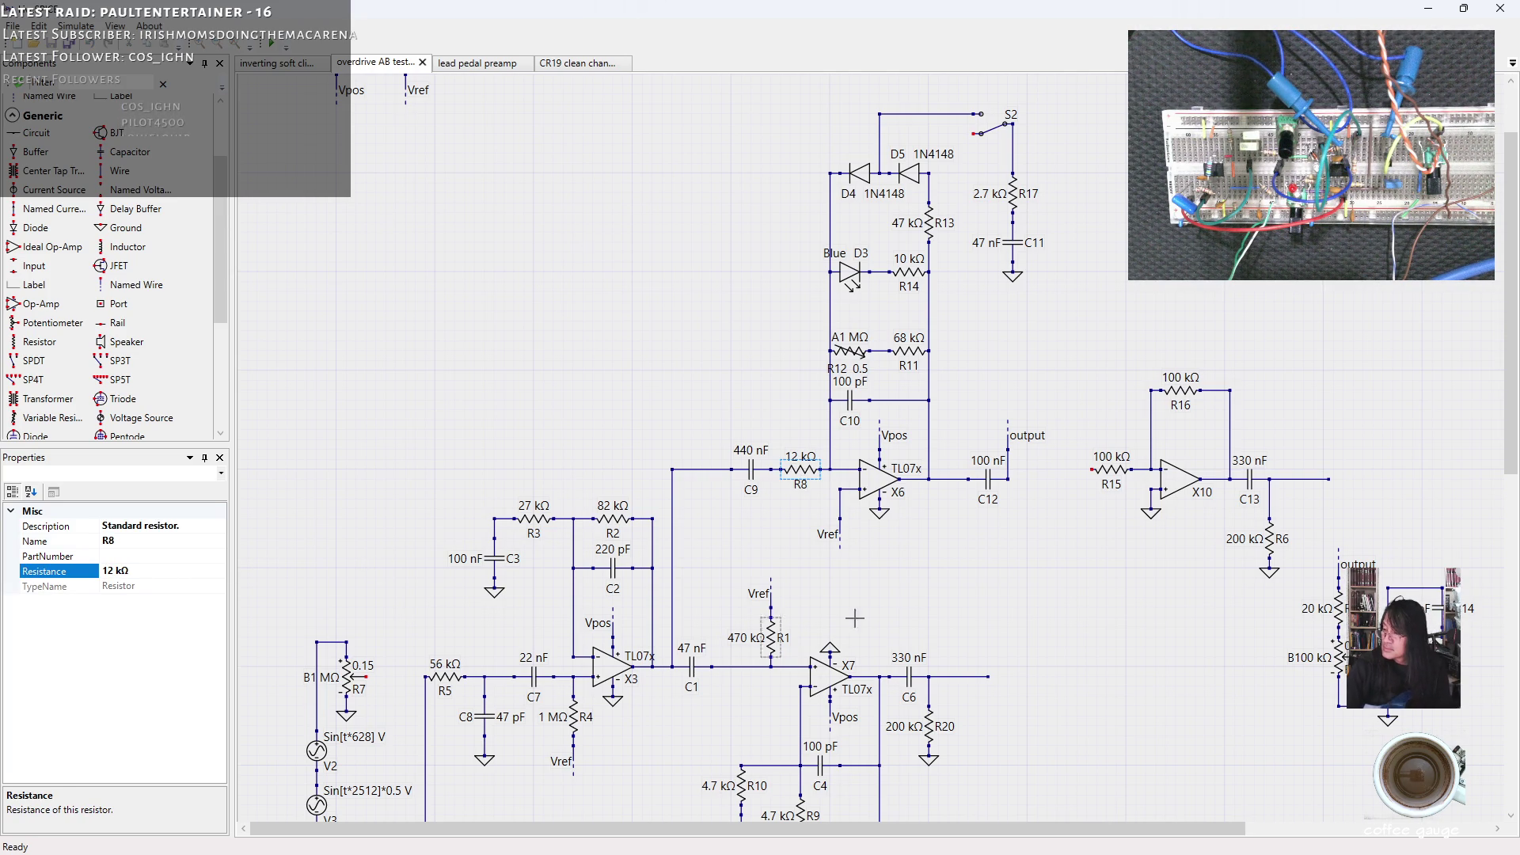
scroll(967, 573, "down", 1)
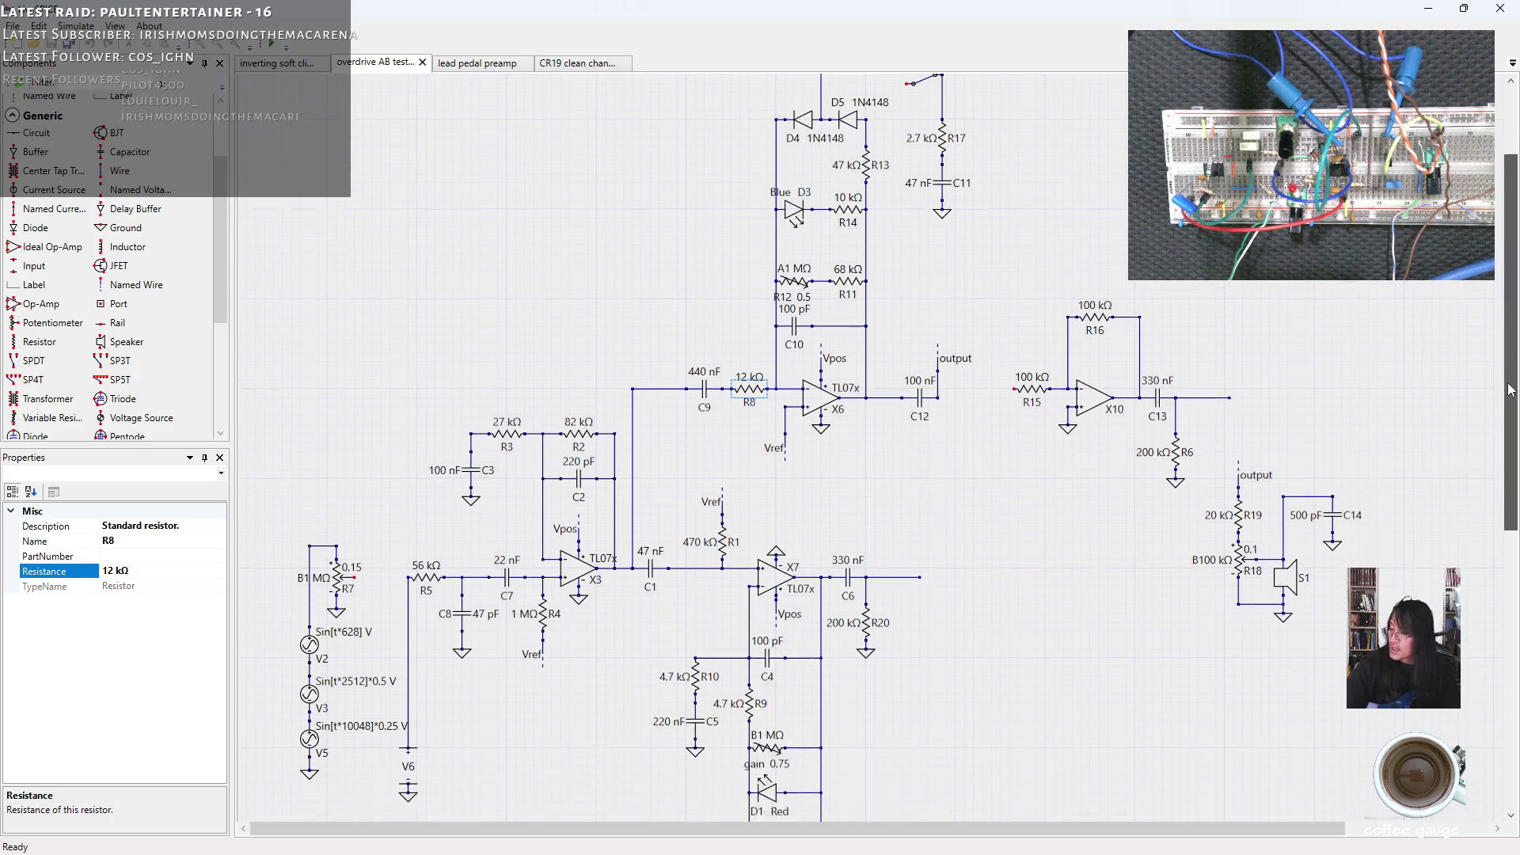
left_click_drag(1511, 341, 1511, 430)
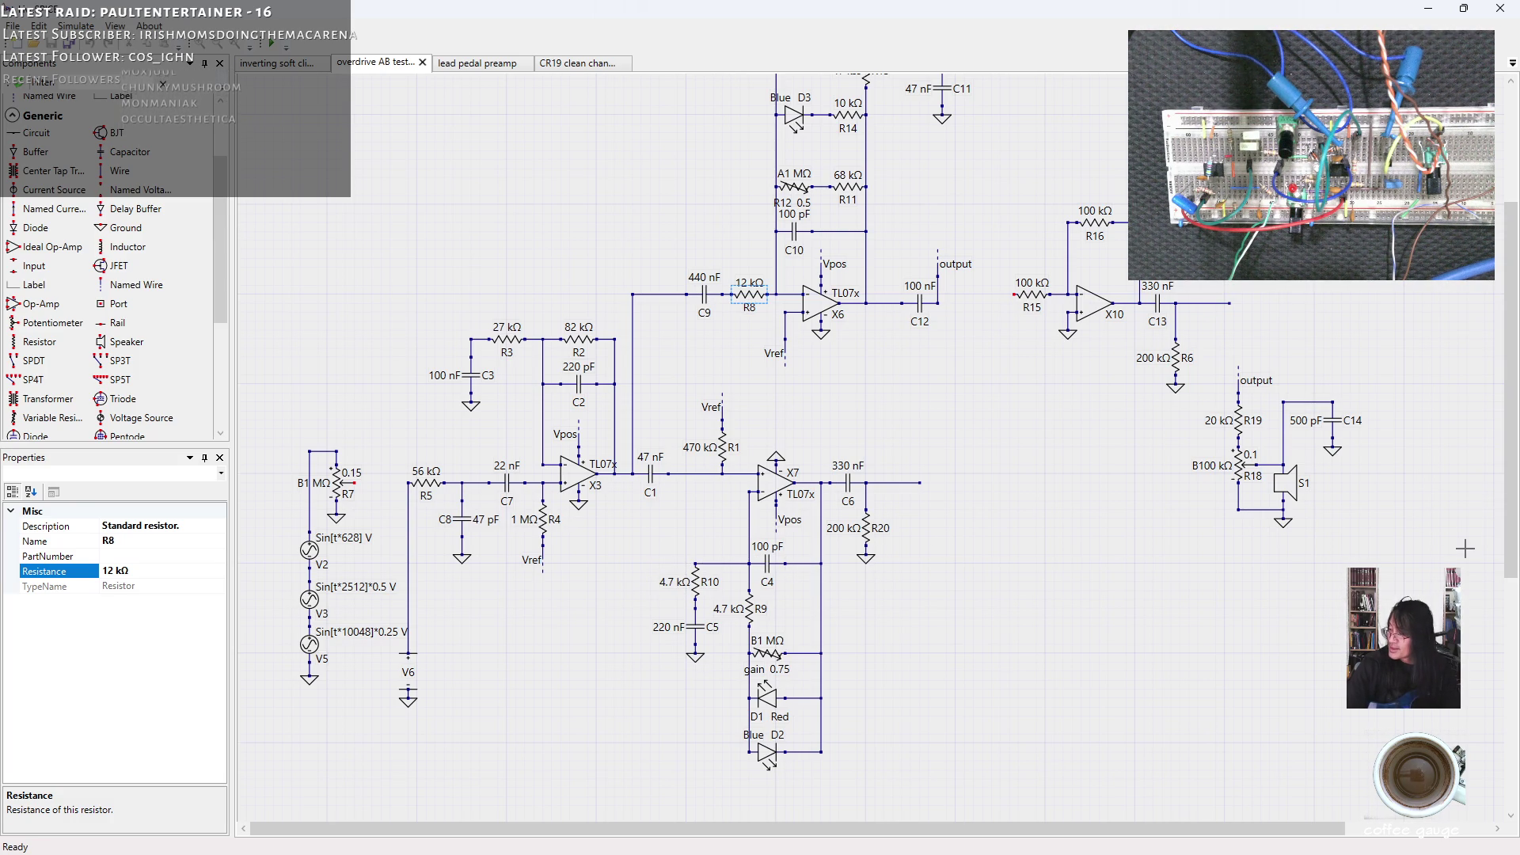
left_click_drag(1514, 550, 1515, 454)
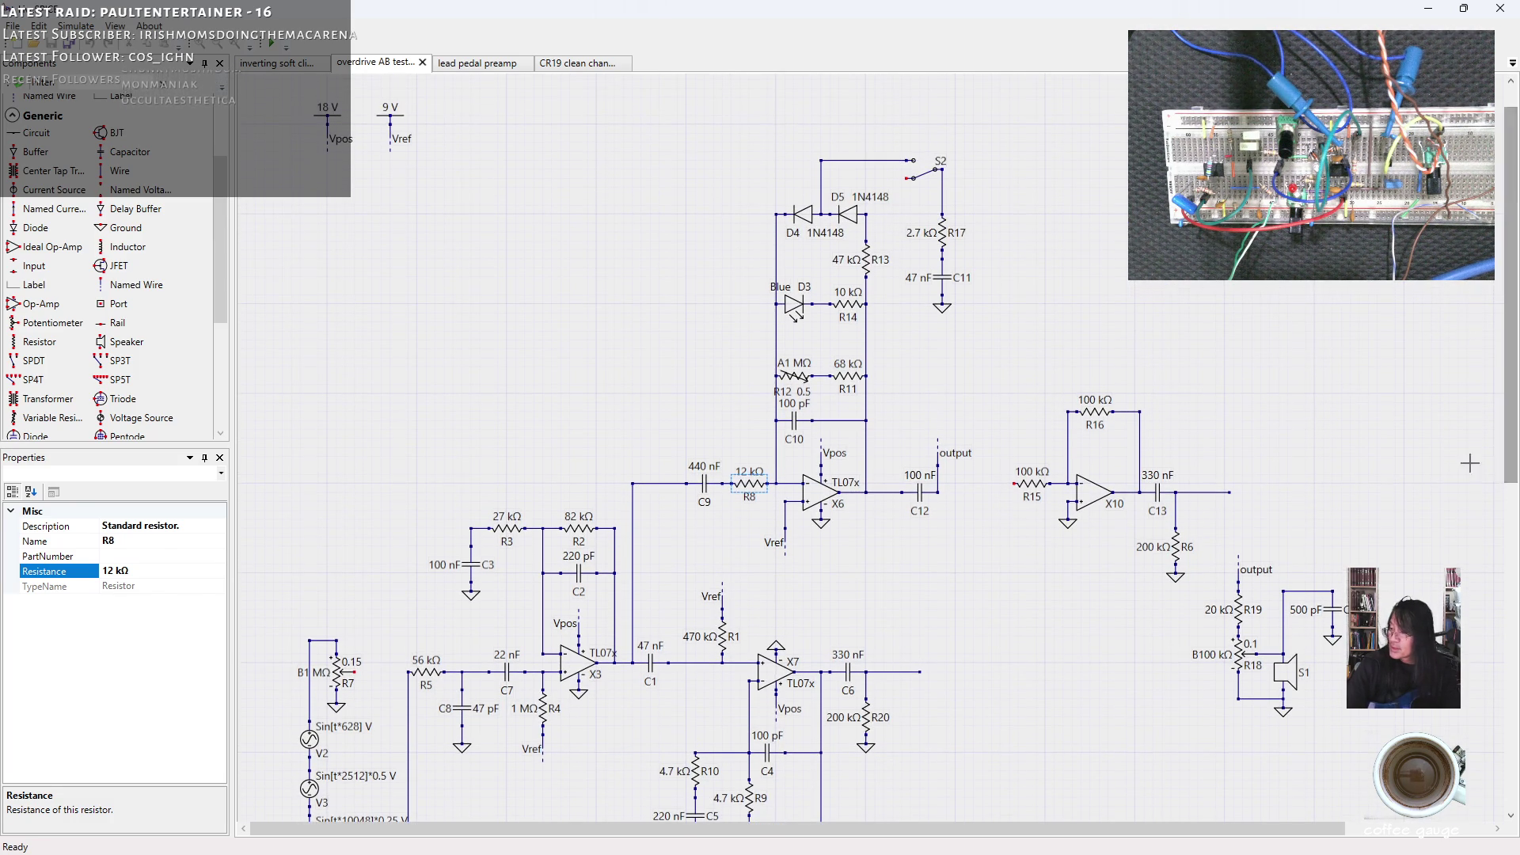
scroll(803, 406, "up", 2)
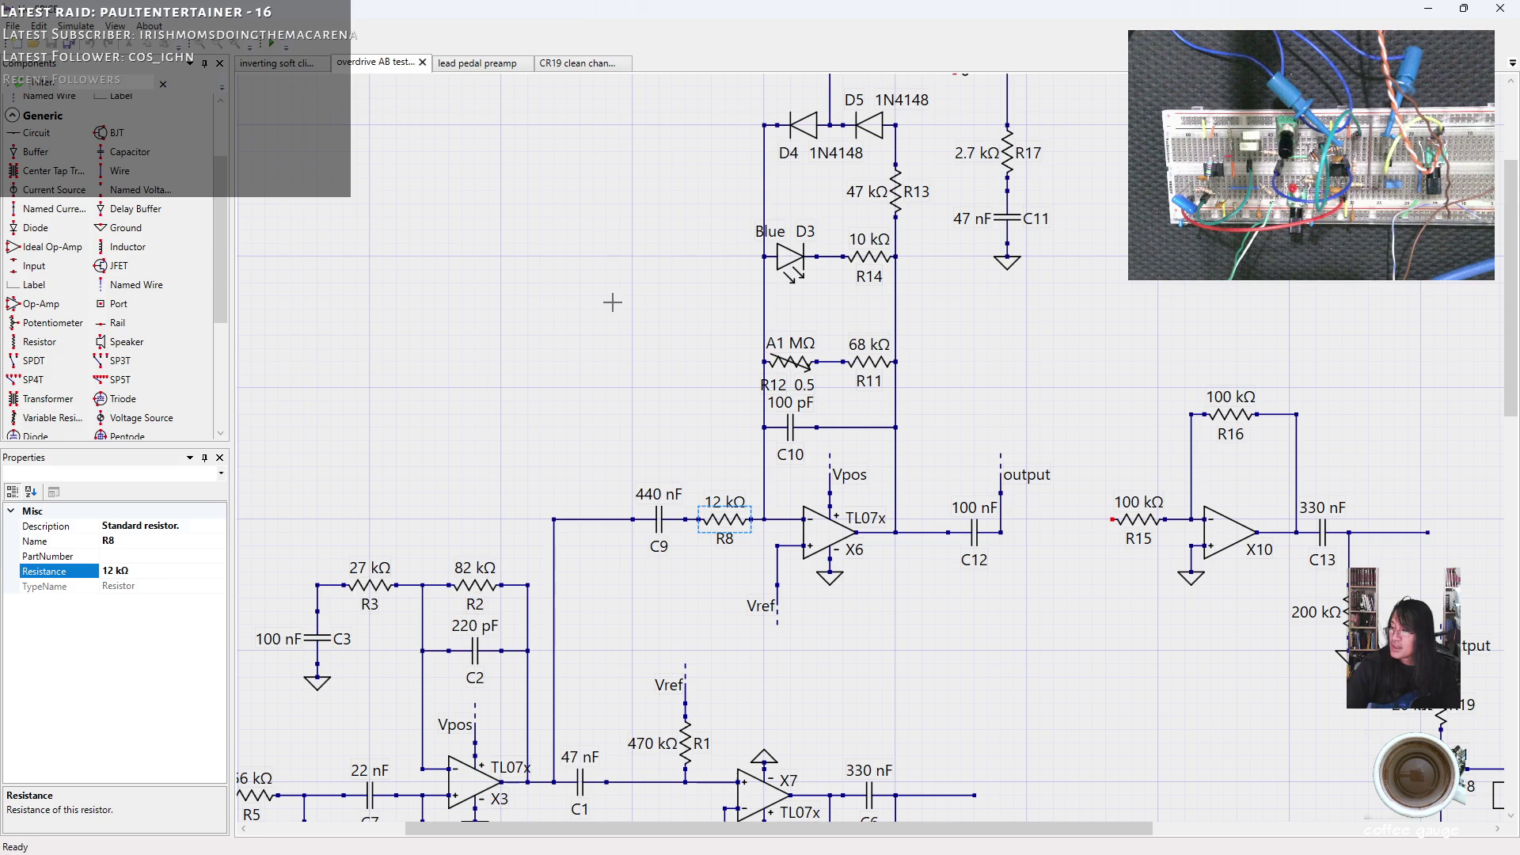
Deselect the new R8 and select resistor R14 next to D3.
left_click(625, 301)
left_click(870, 256)
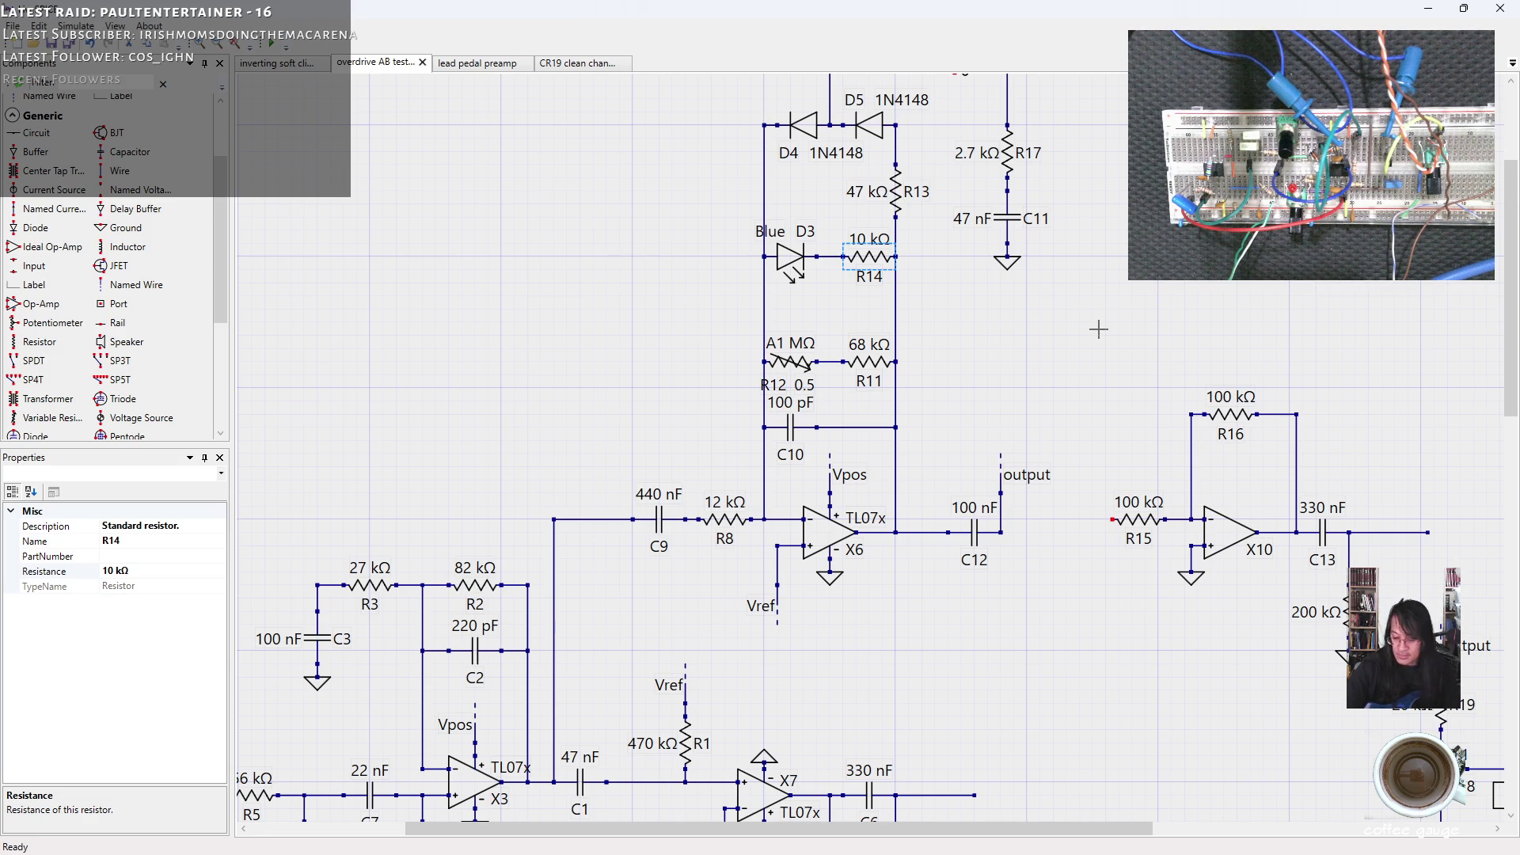
Replace R14 with a 10 kΩ variable resistor between D3 and R13, wiper at 1.
key("Delete")
scroll(1072, 292, "up", 1)
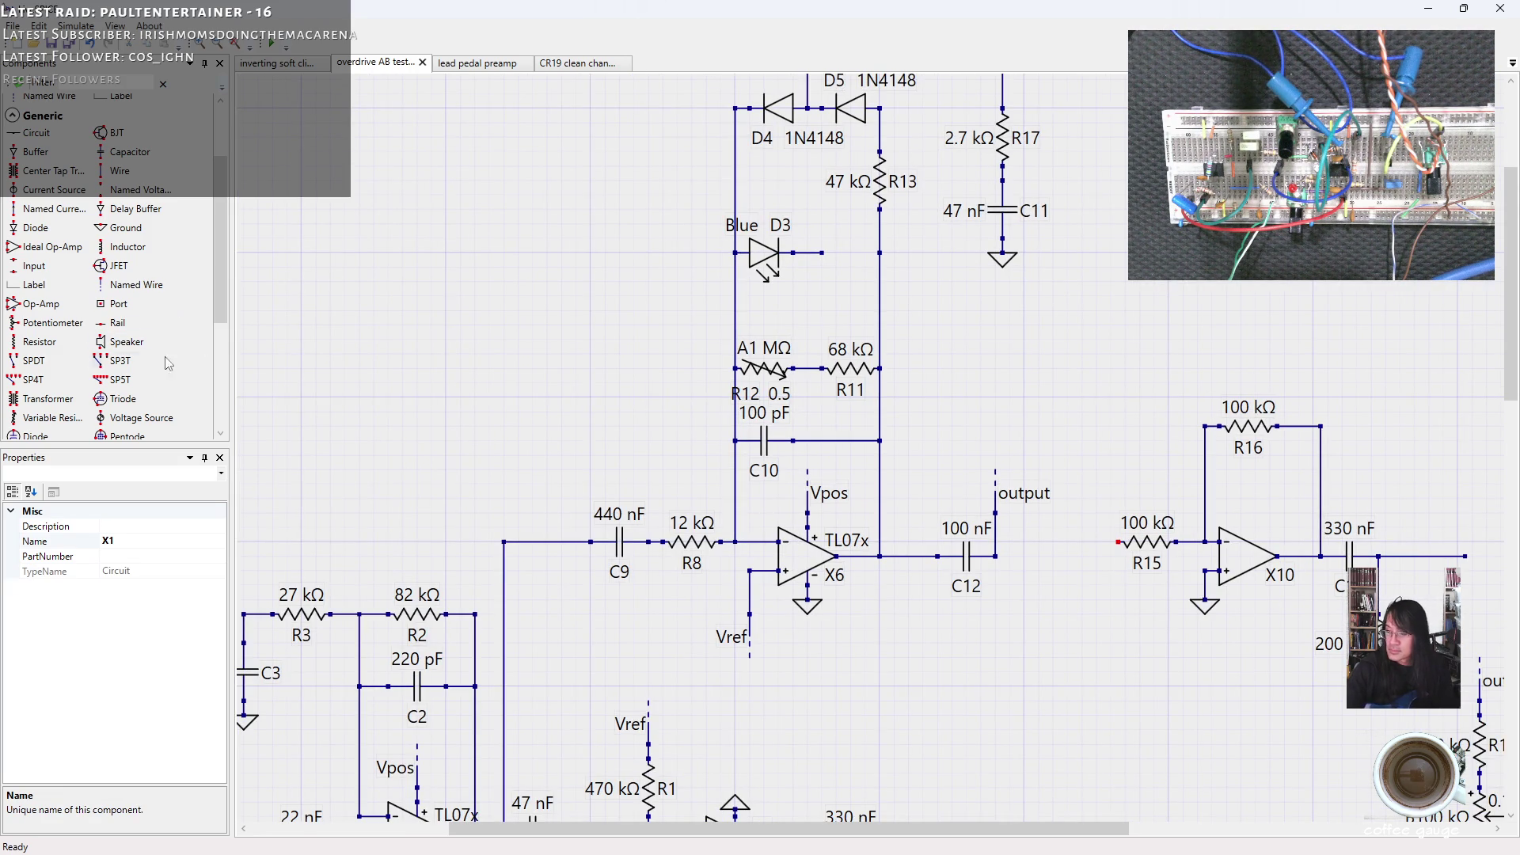
left_click(47, 417)
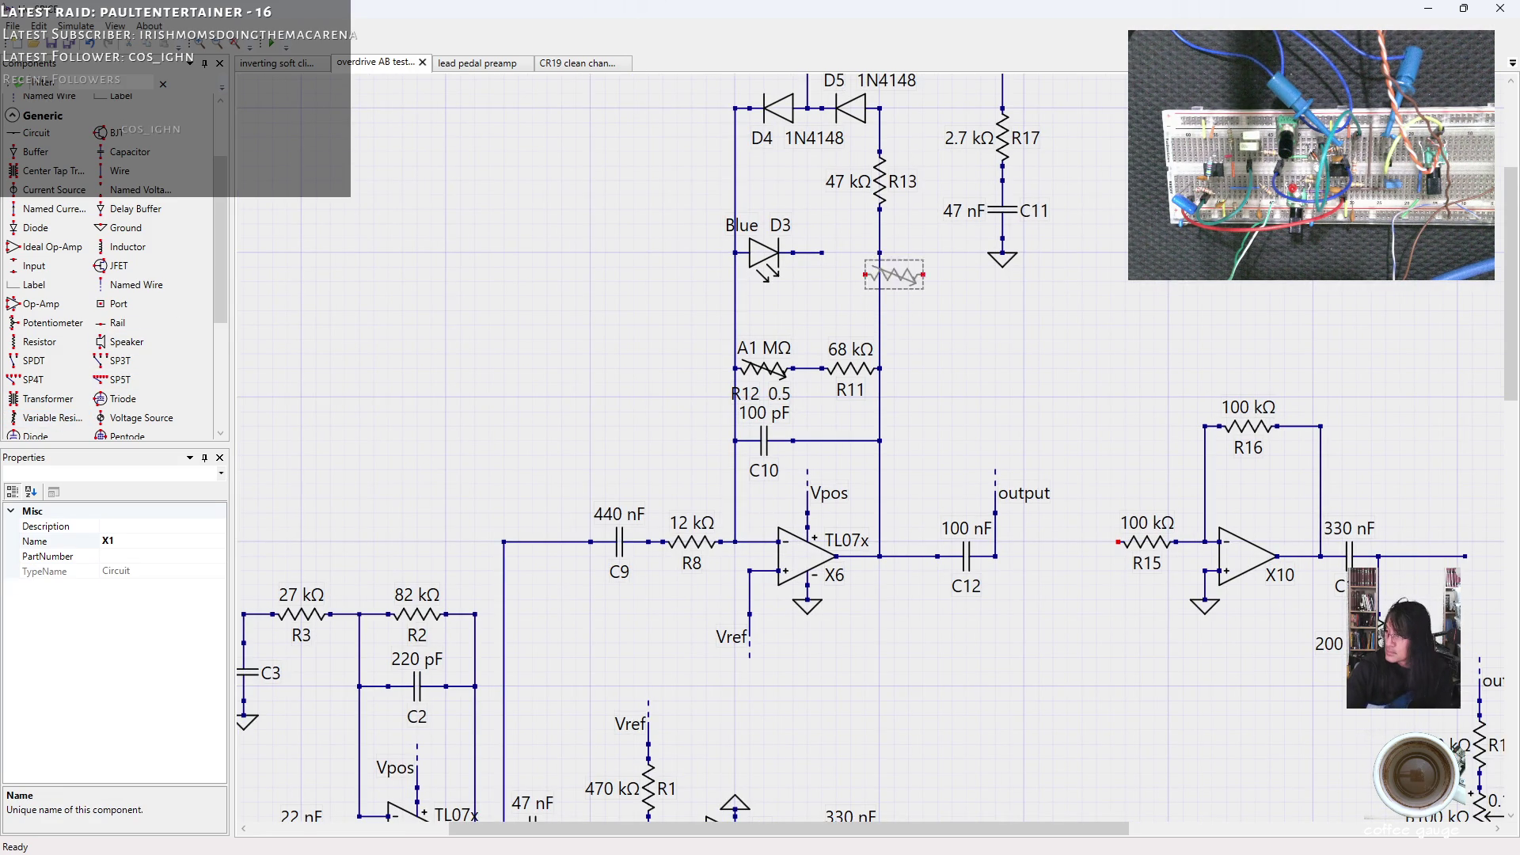
left_click(850, 251)
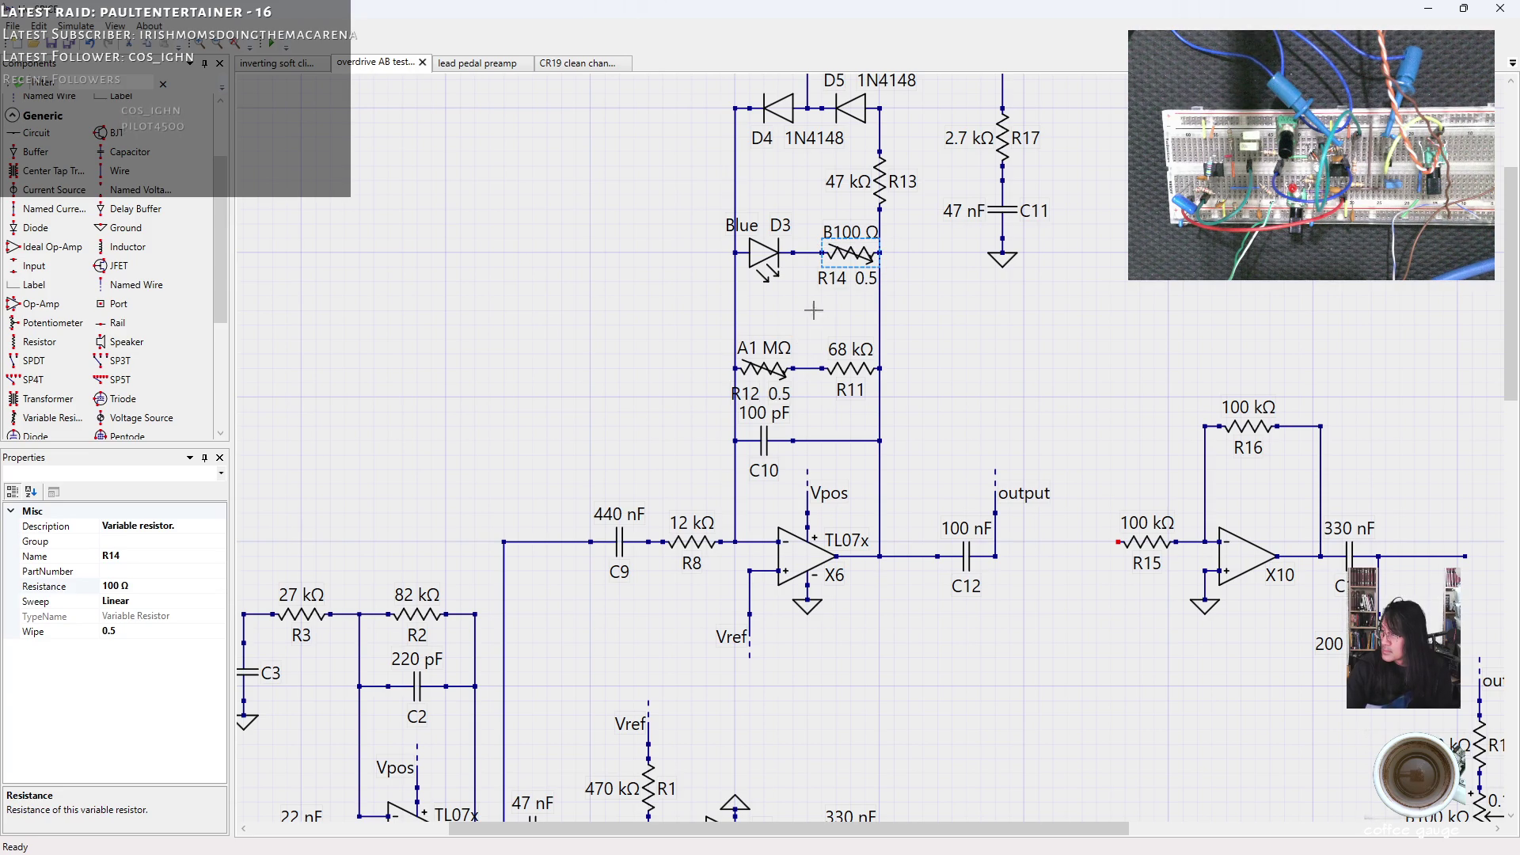
left_click(110, 587)
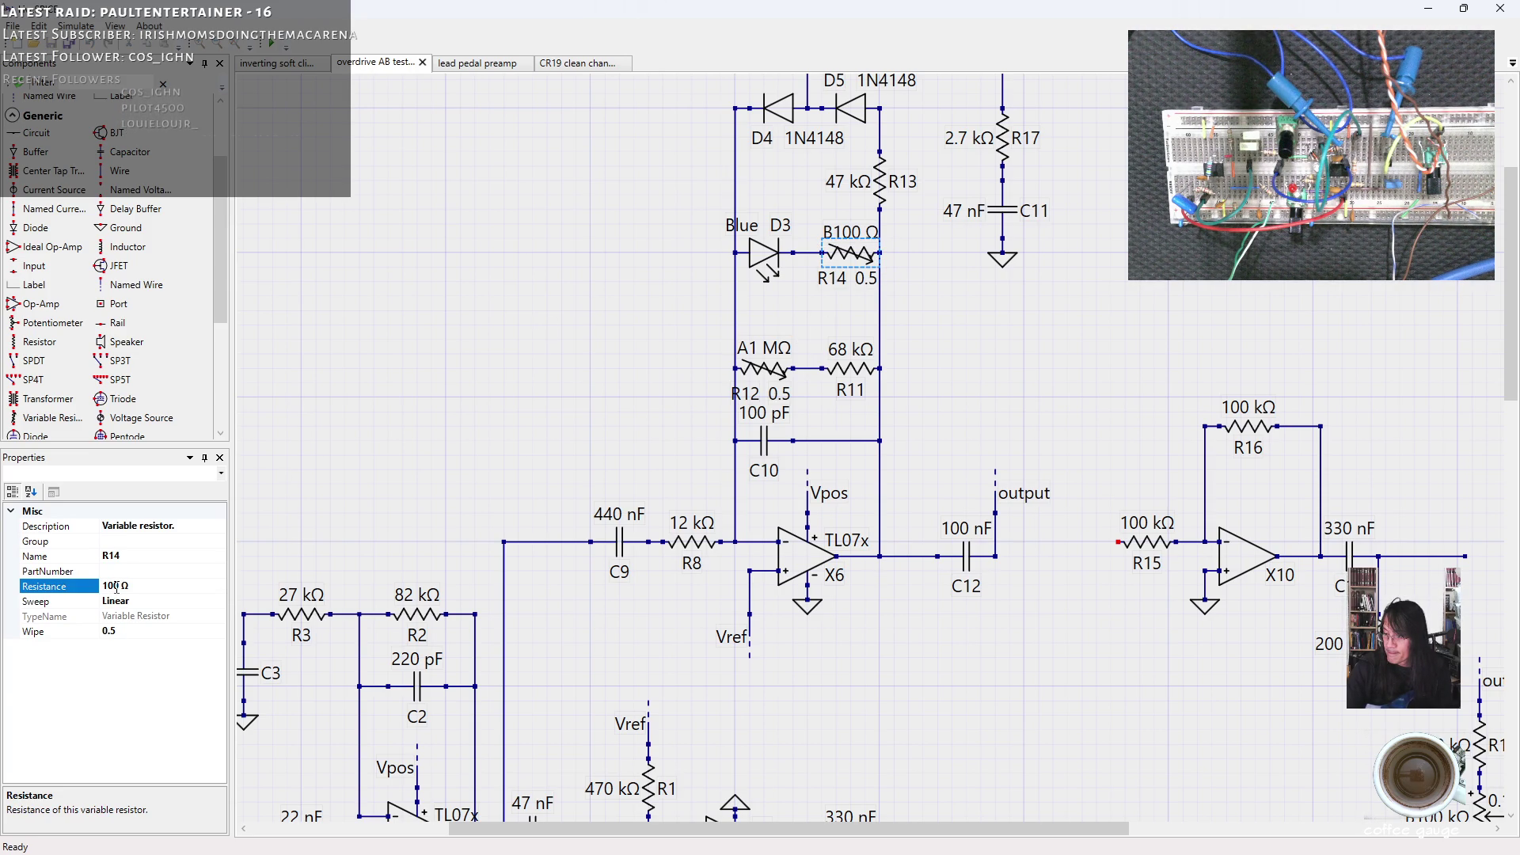
type("k")
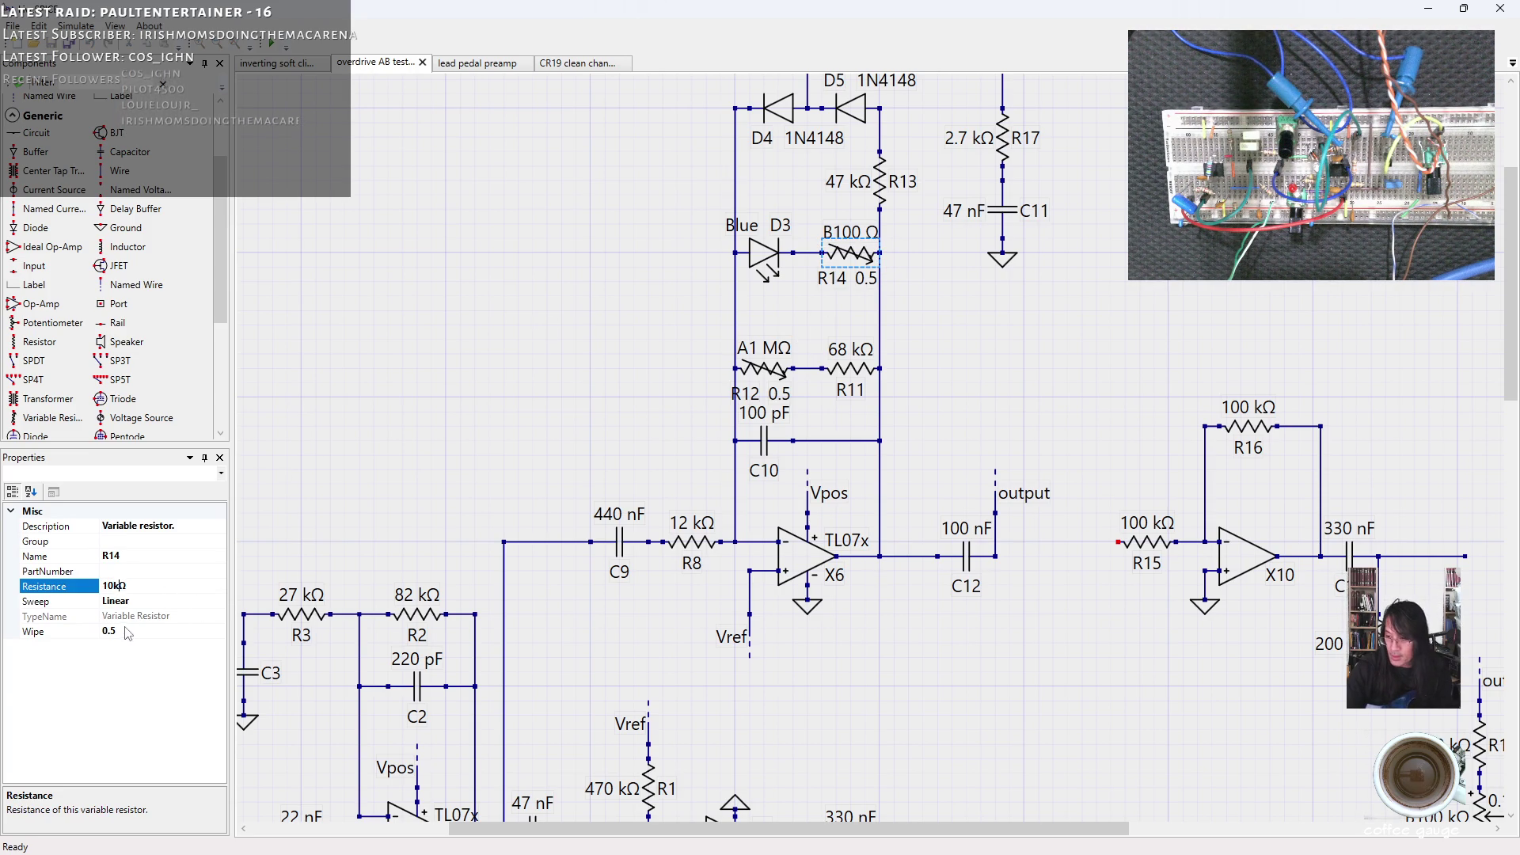
left_click(119, 635)
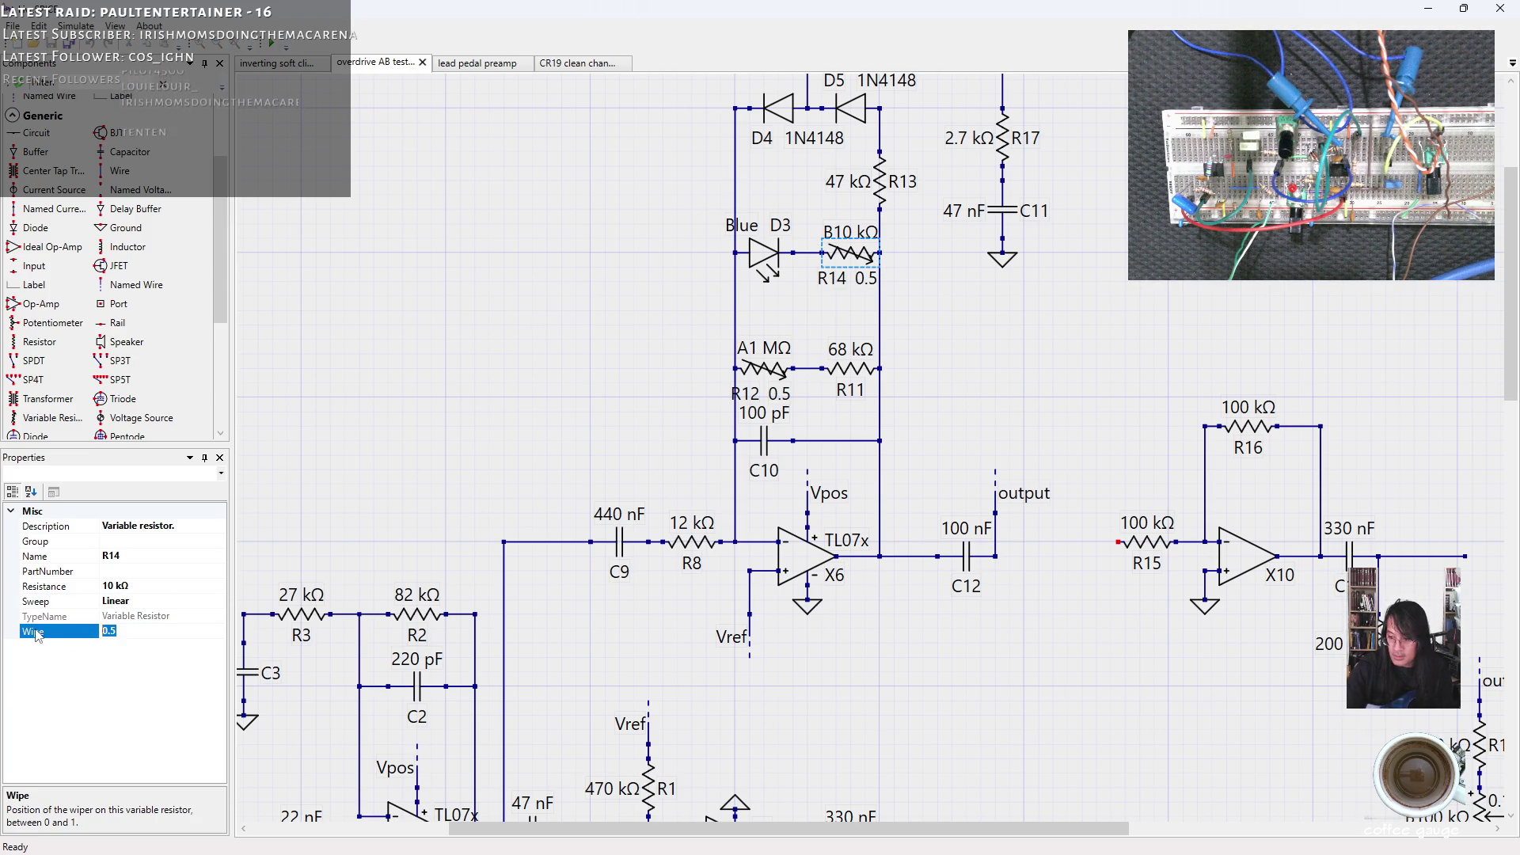
type("1")
key("Return")
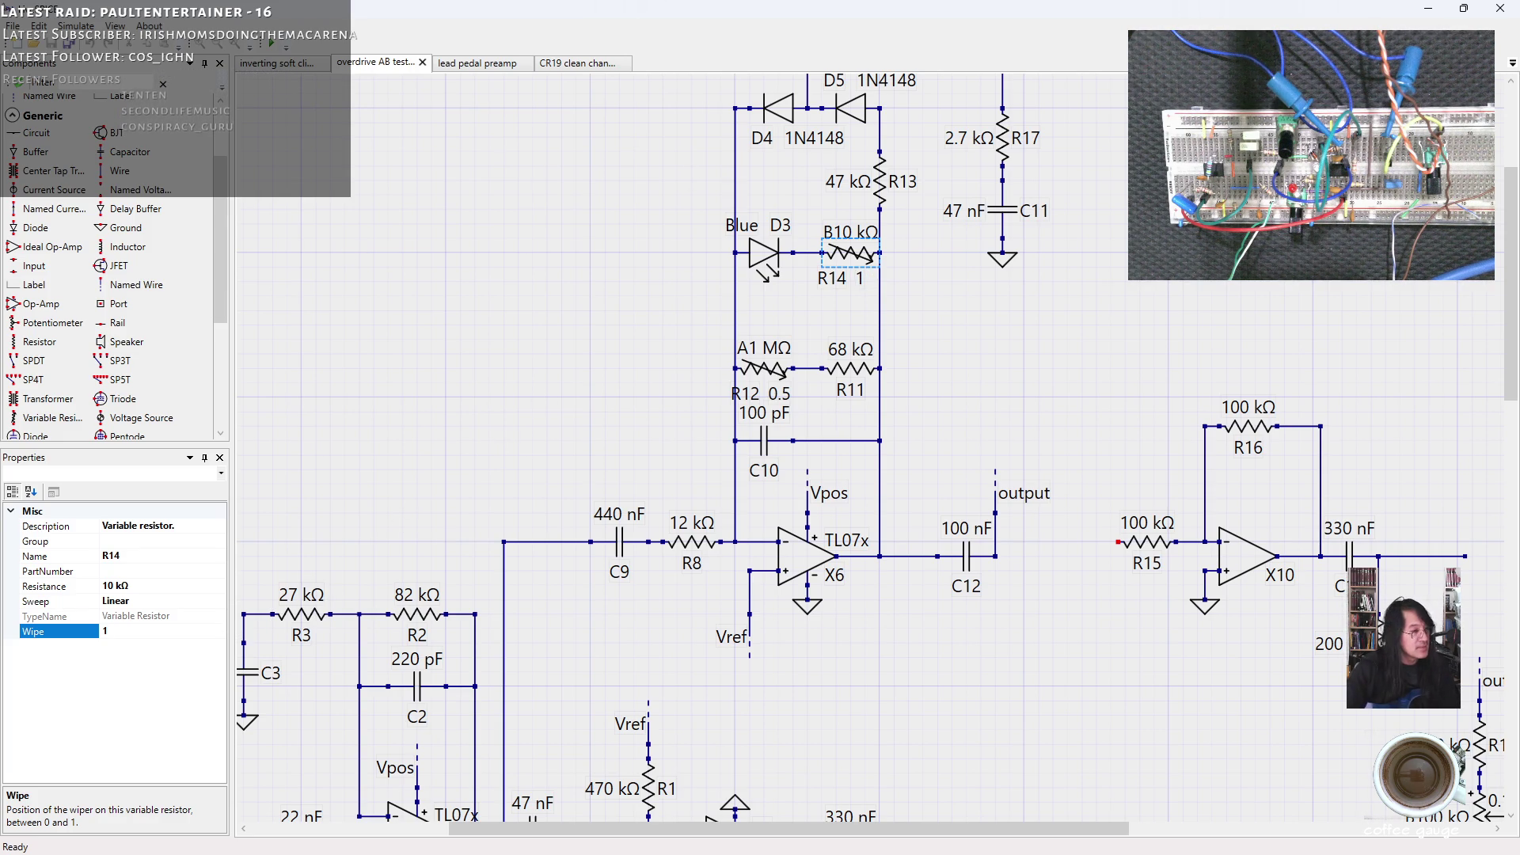
Start the live simulation of the updated schematic with F5.
key("alt+Tab")
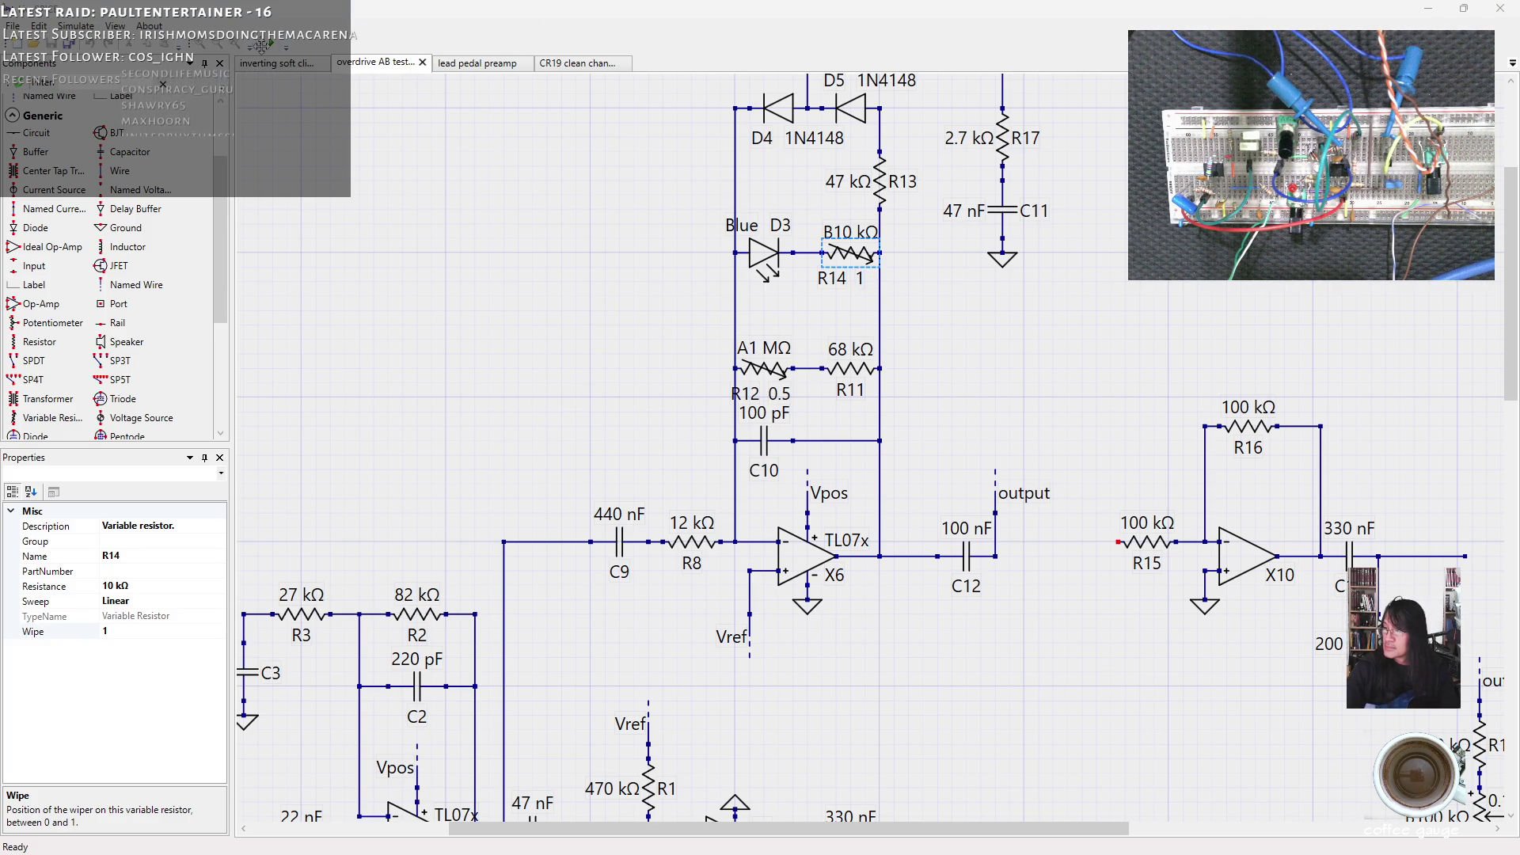
key("F5")
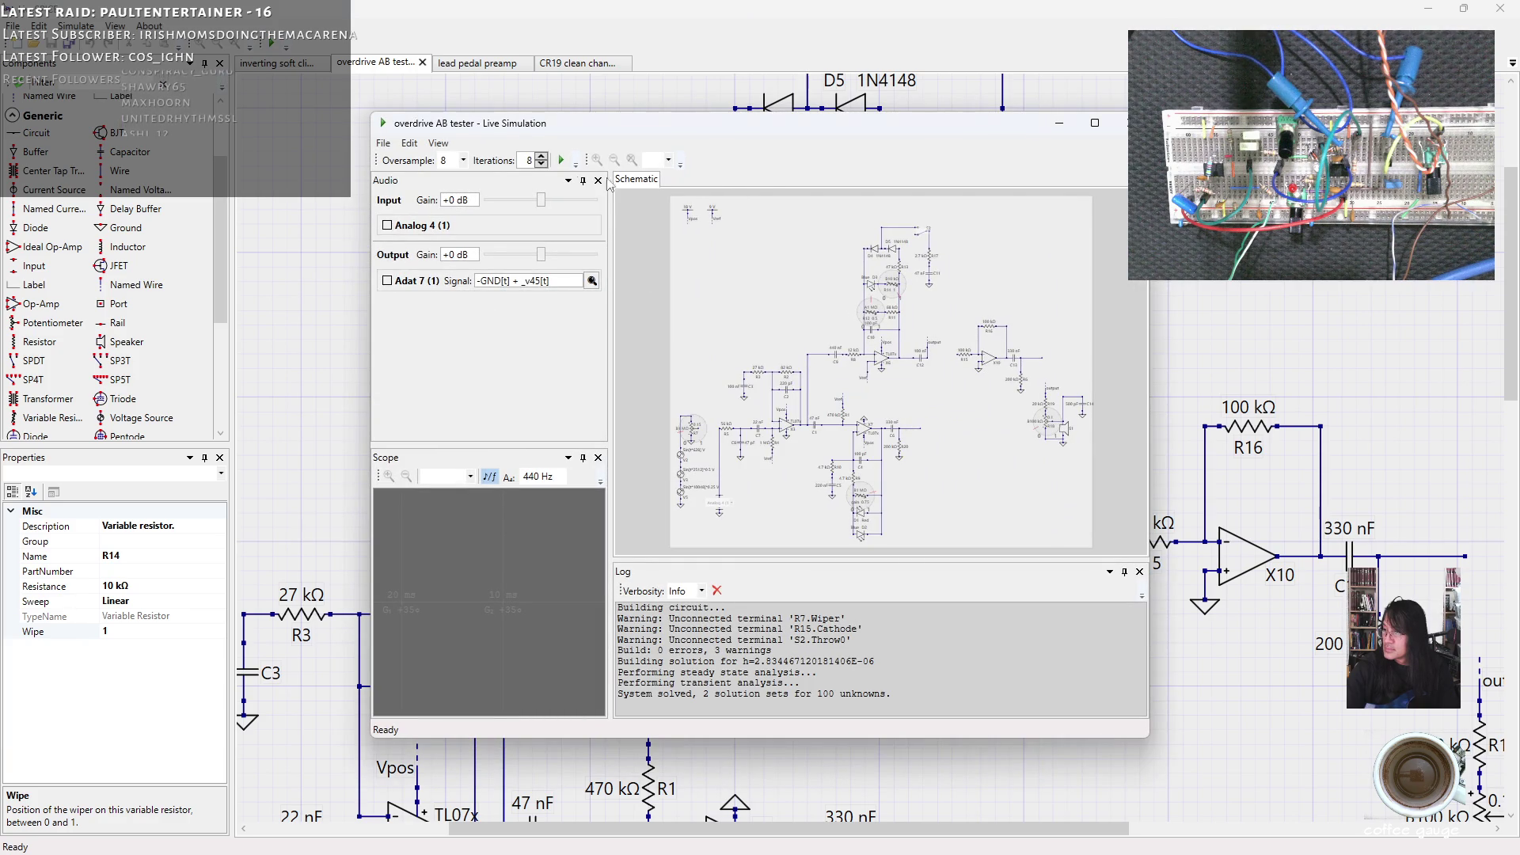
Lower the oversample setting, maximize the simulation window and zoom in.
left_click(462, 159)
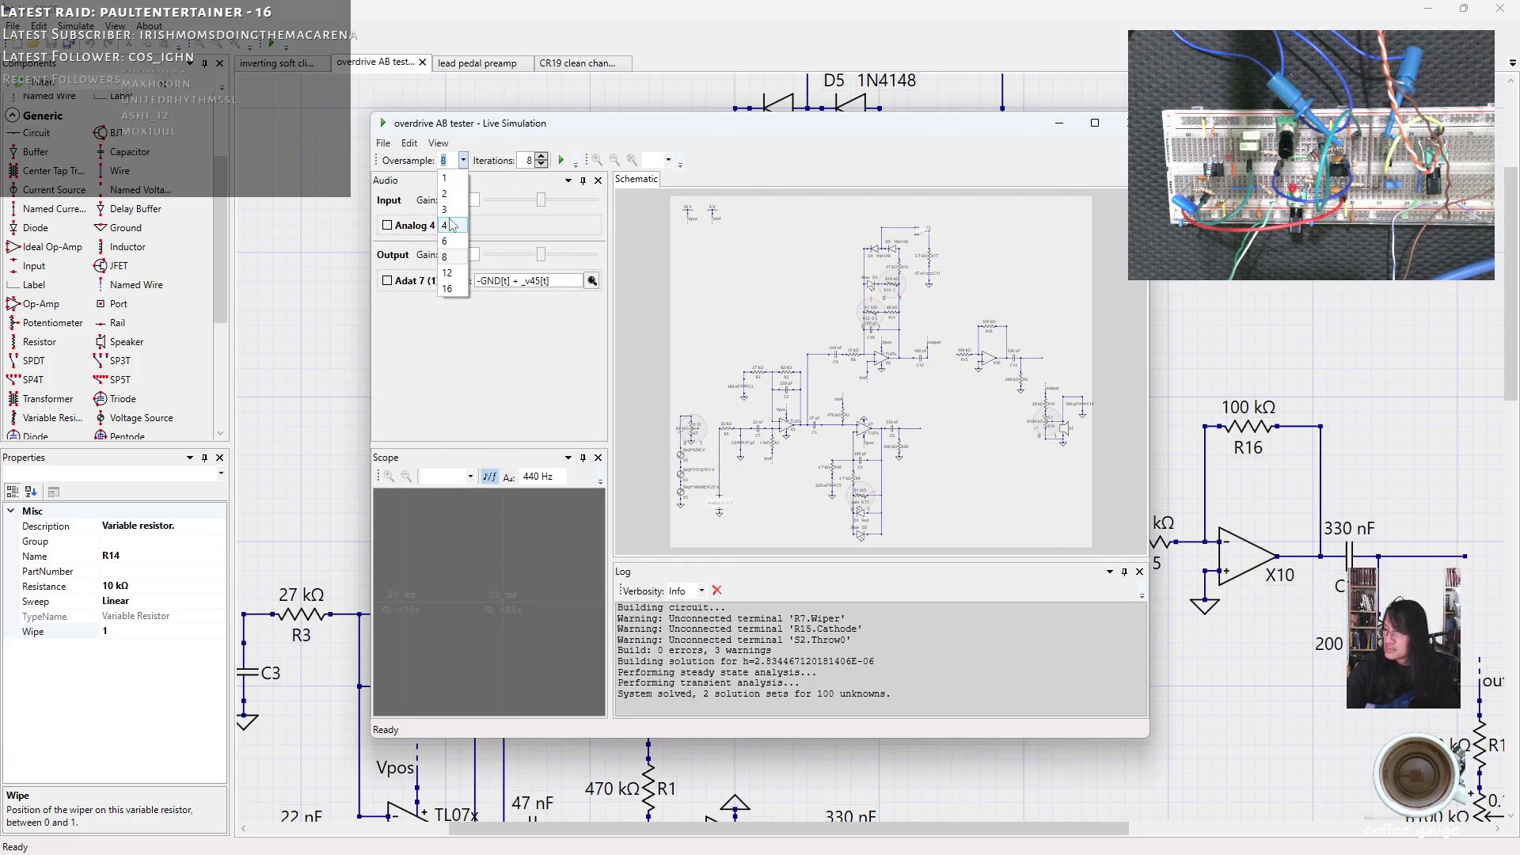
left_click(457, 211)
left_click(1094, 124)
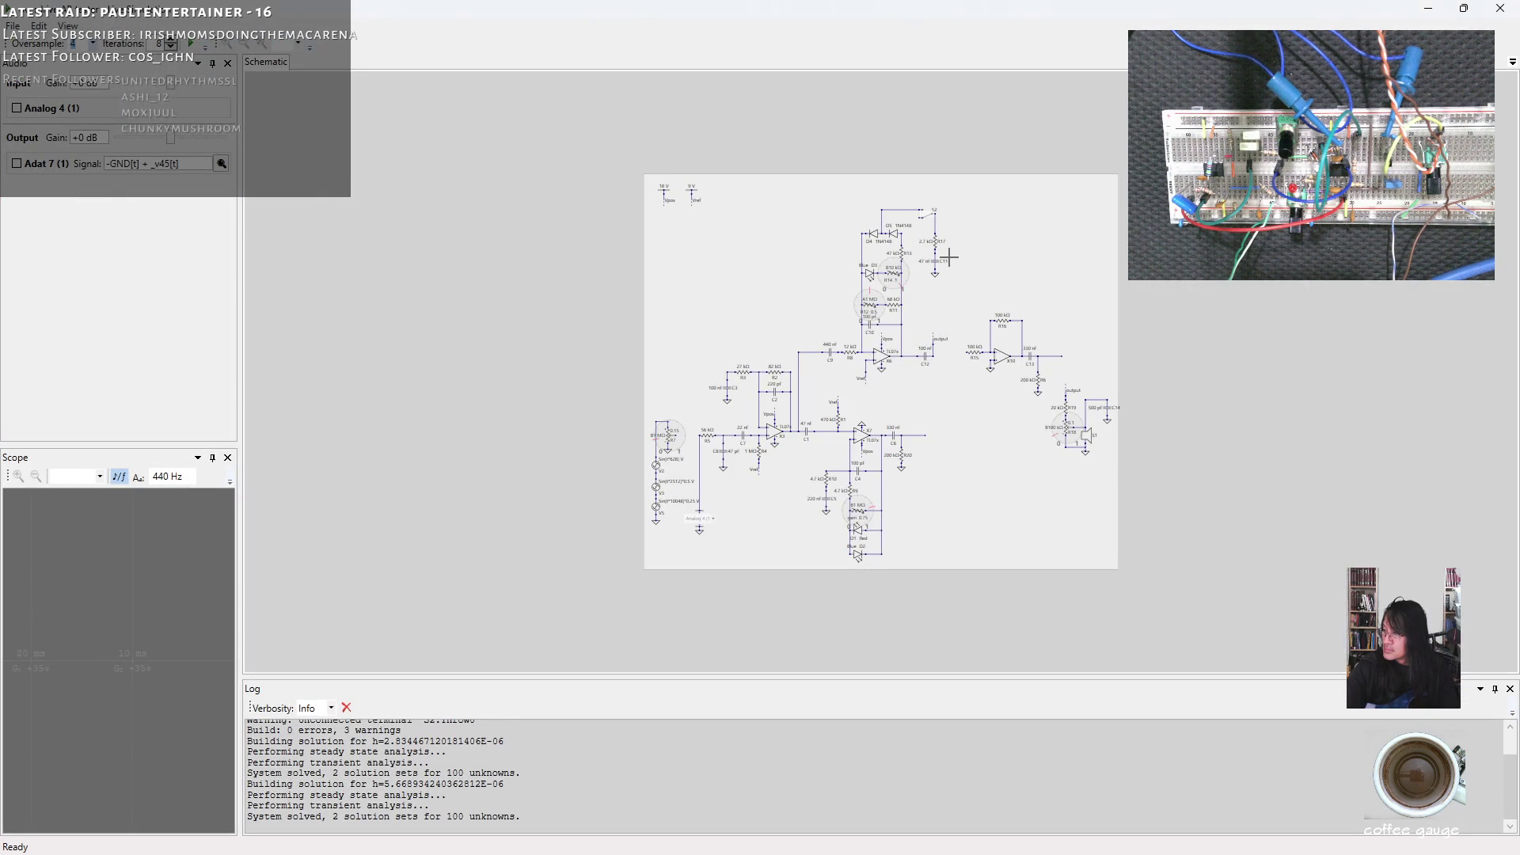
scroll(966, 252, "up", 2)
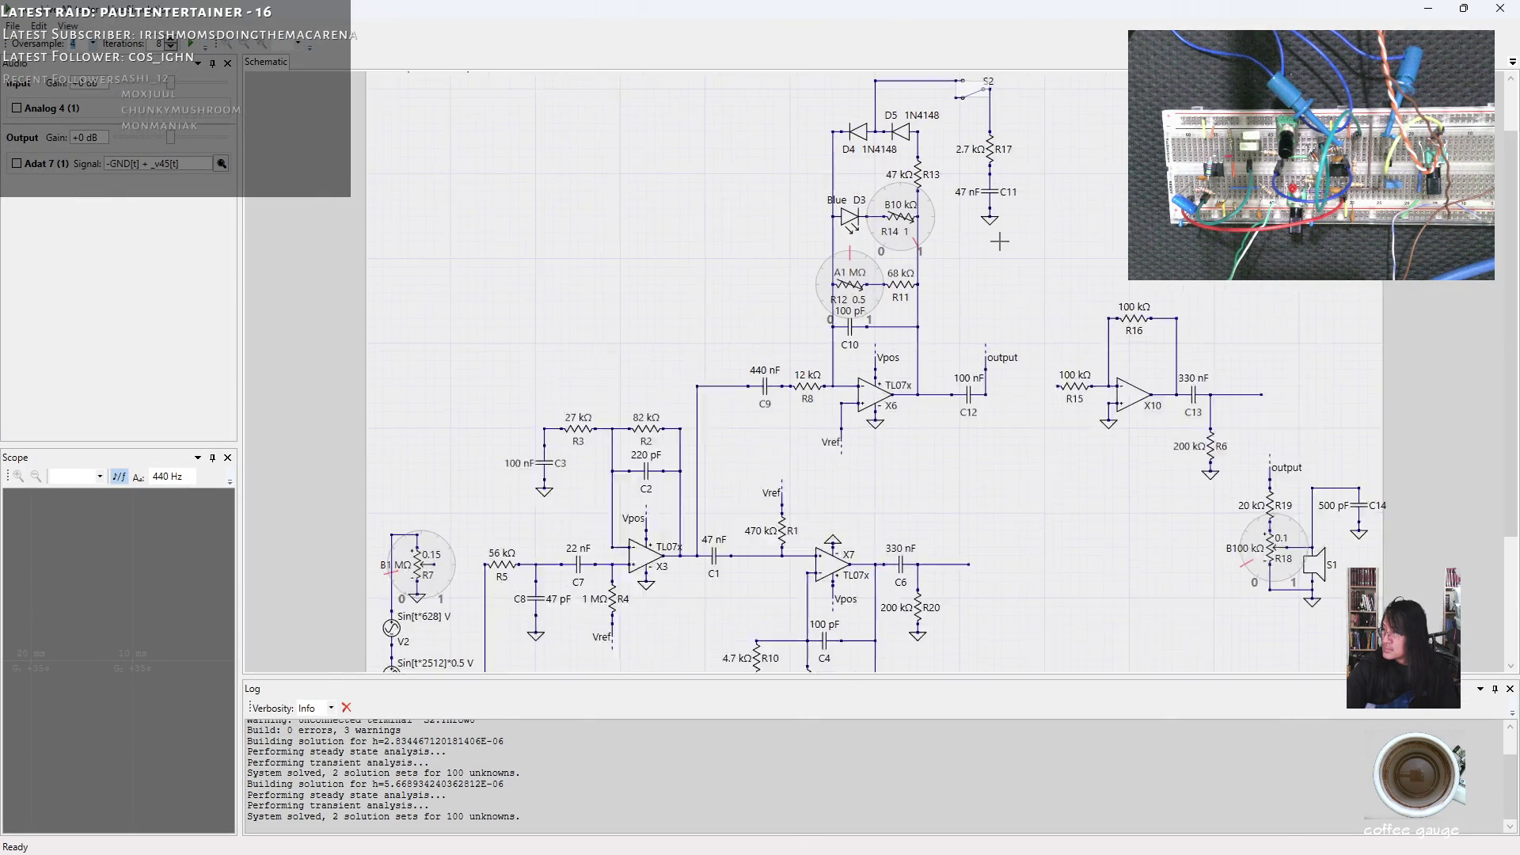
left_click(1513, 59)
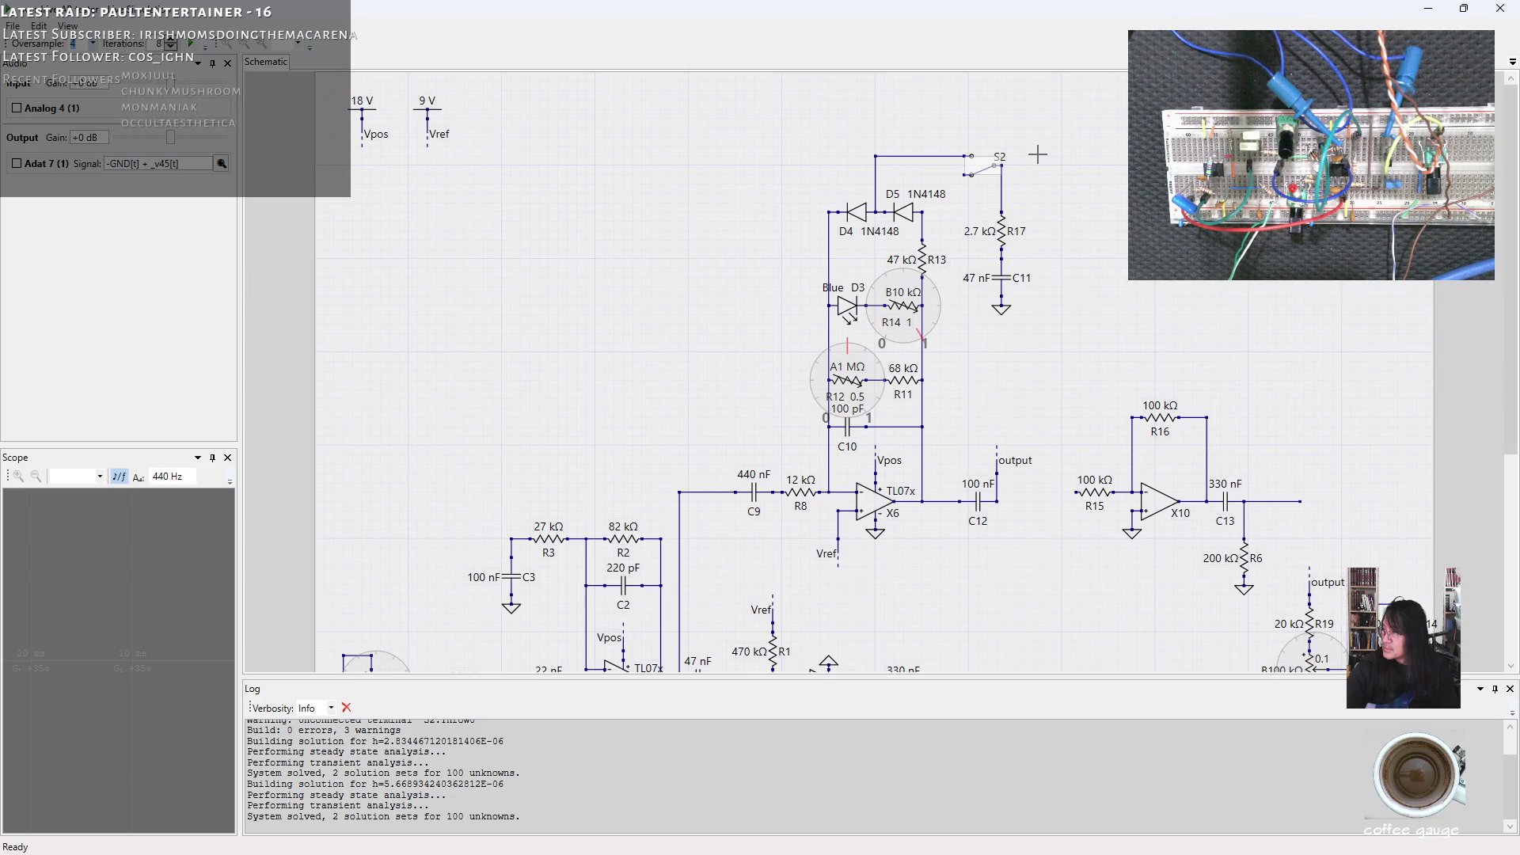
Flip switch S2 to its other contact, then switch over to the DAW.
left_click(986, 164)
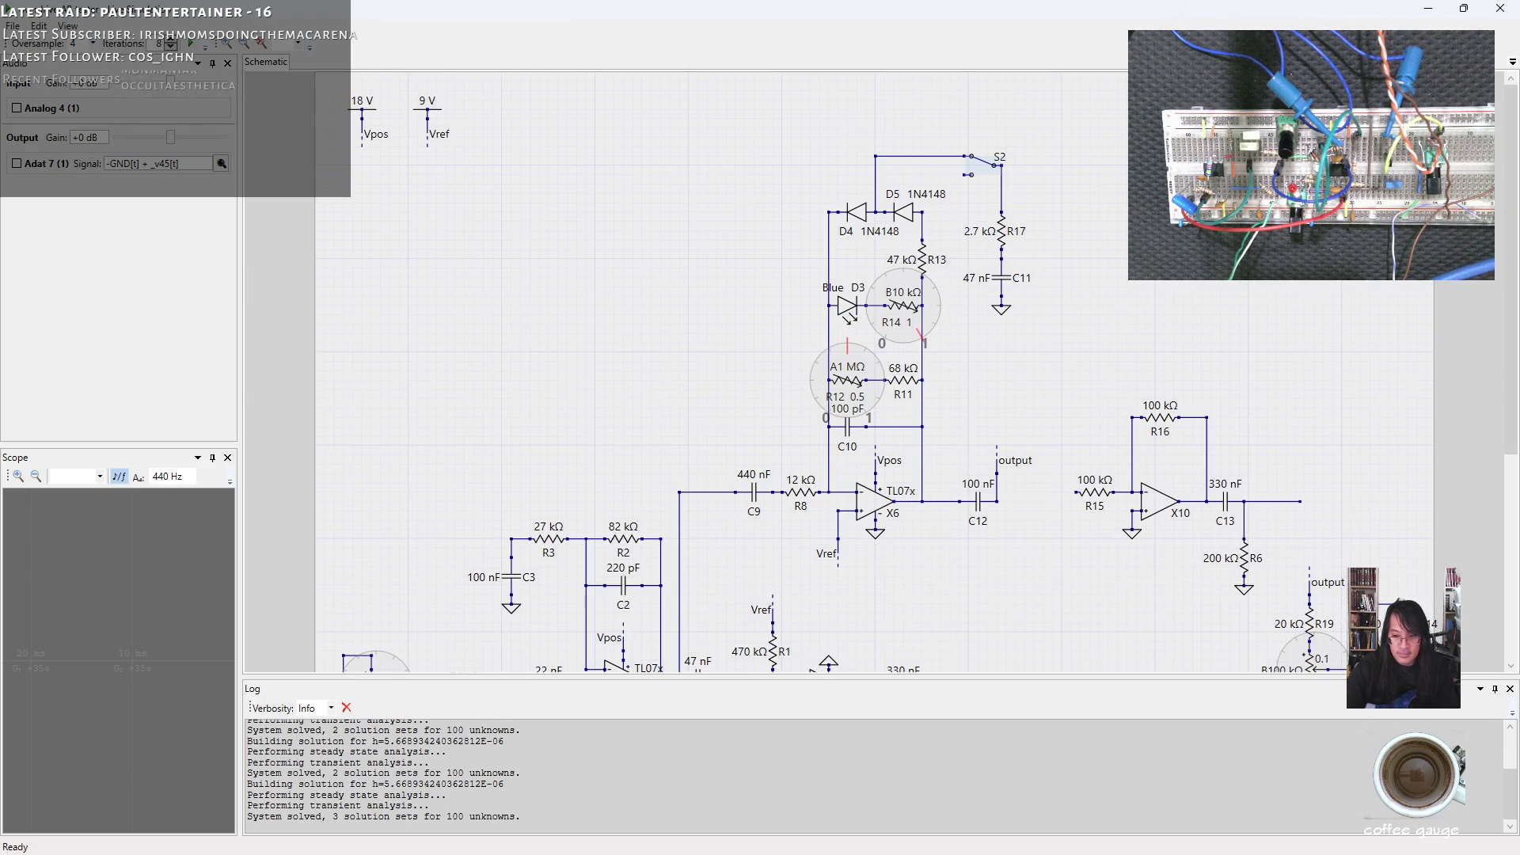
key("alt+Tab")
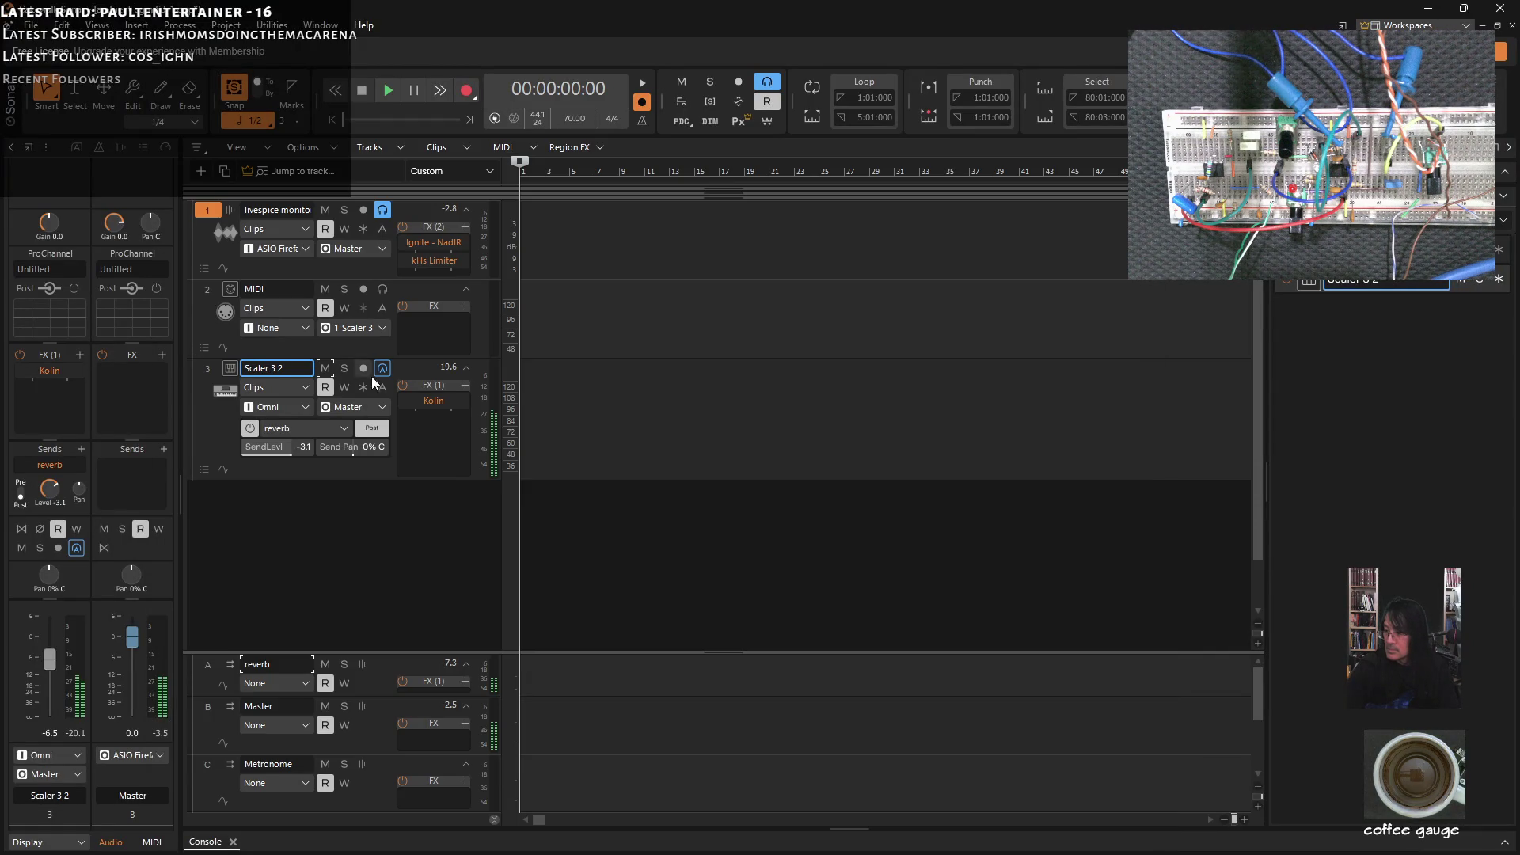
Mute the Scaler 3 2 track and minimize Cakewalk to return to the simulation.
left_click(325, 369)
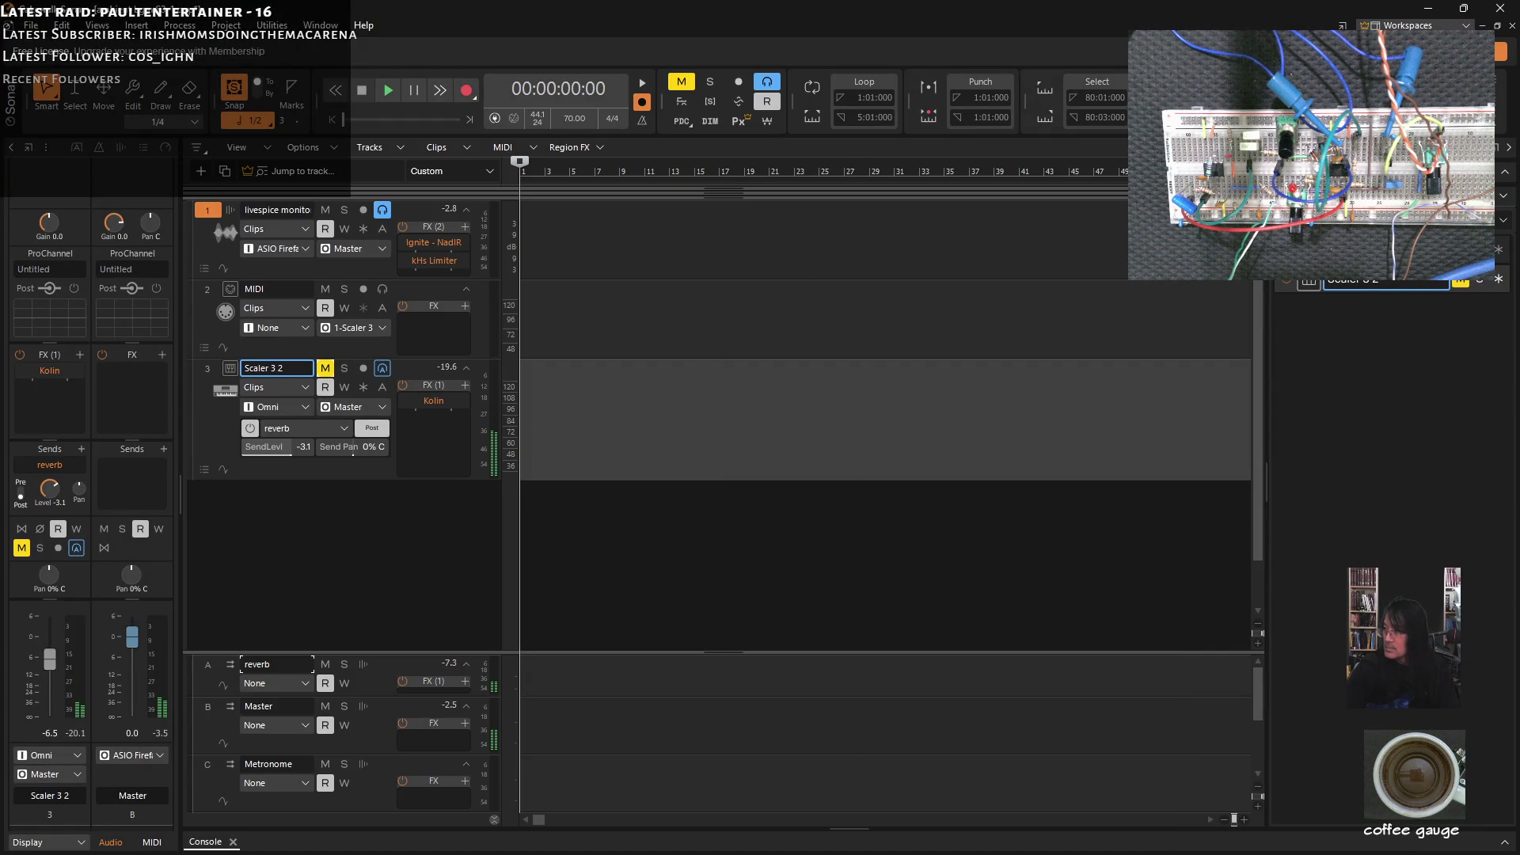
left_click(1424, 12)
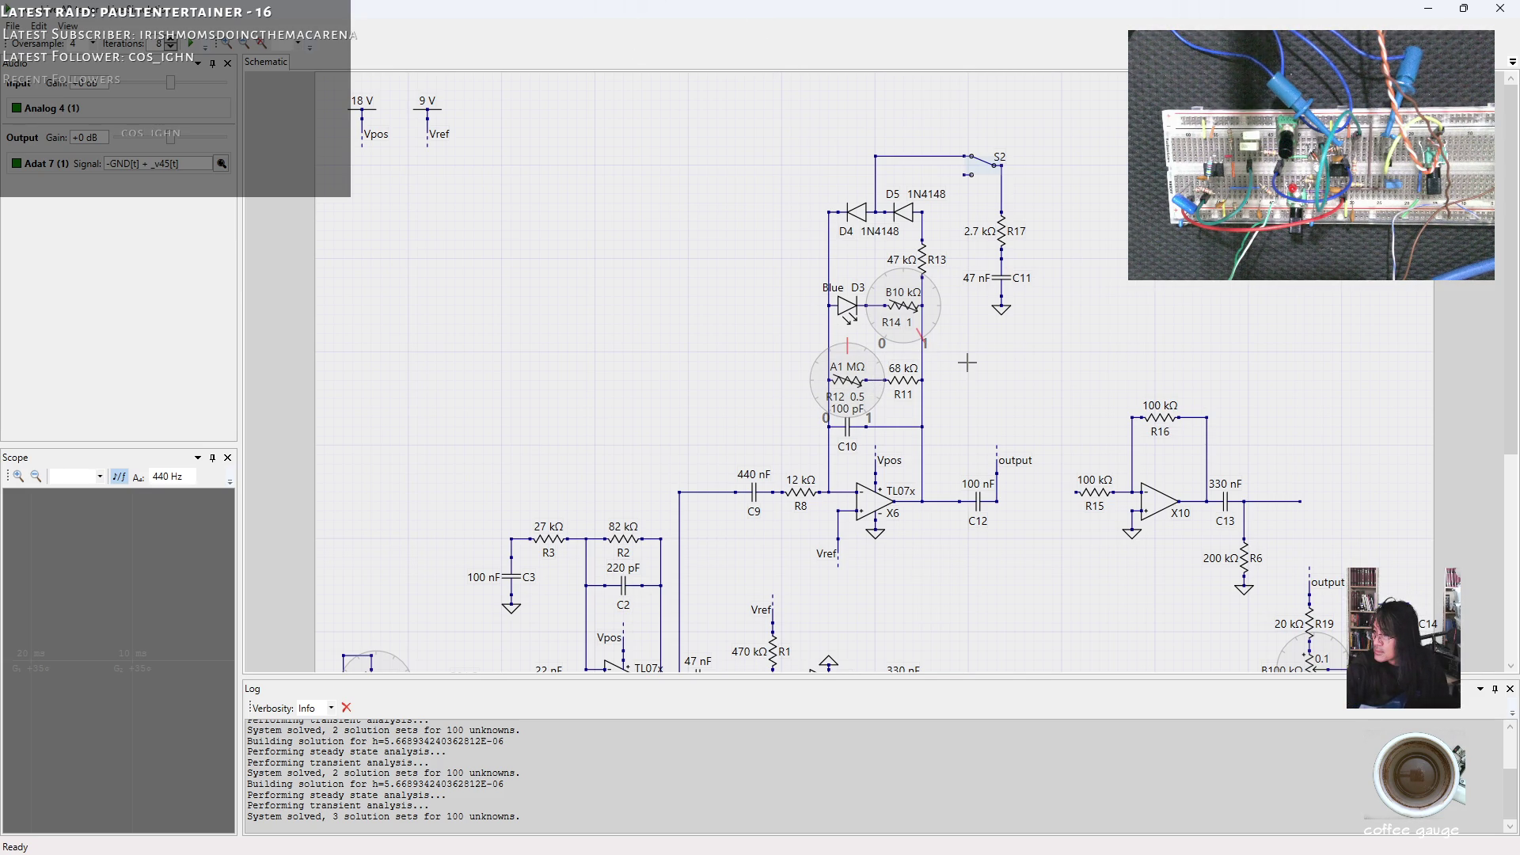
scroll(967, 362, "up", 2)
Sweep R12 and R14's wipers by ear from about 0.75 and 0.5 up near their maximums.
left_click_drag(832, 357, 841, 378)
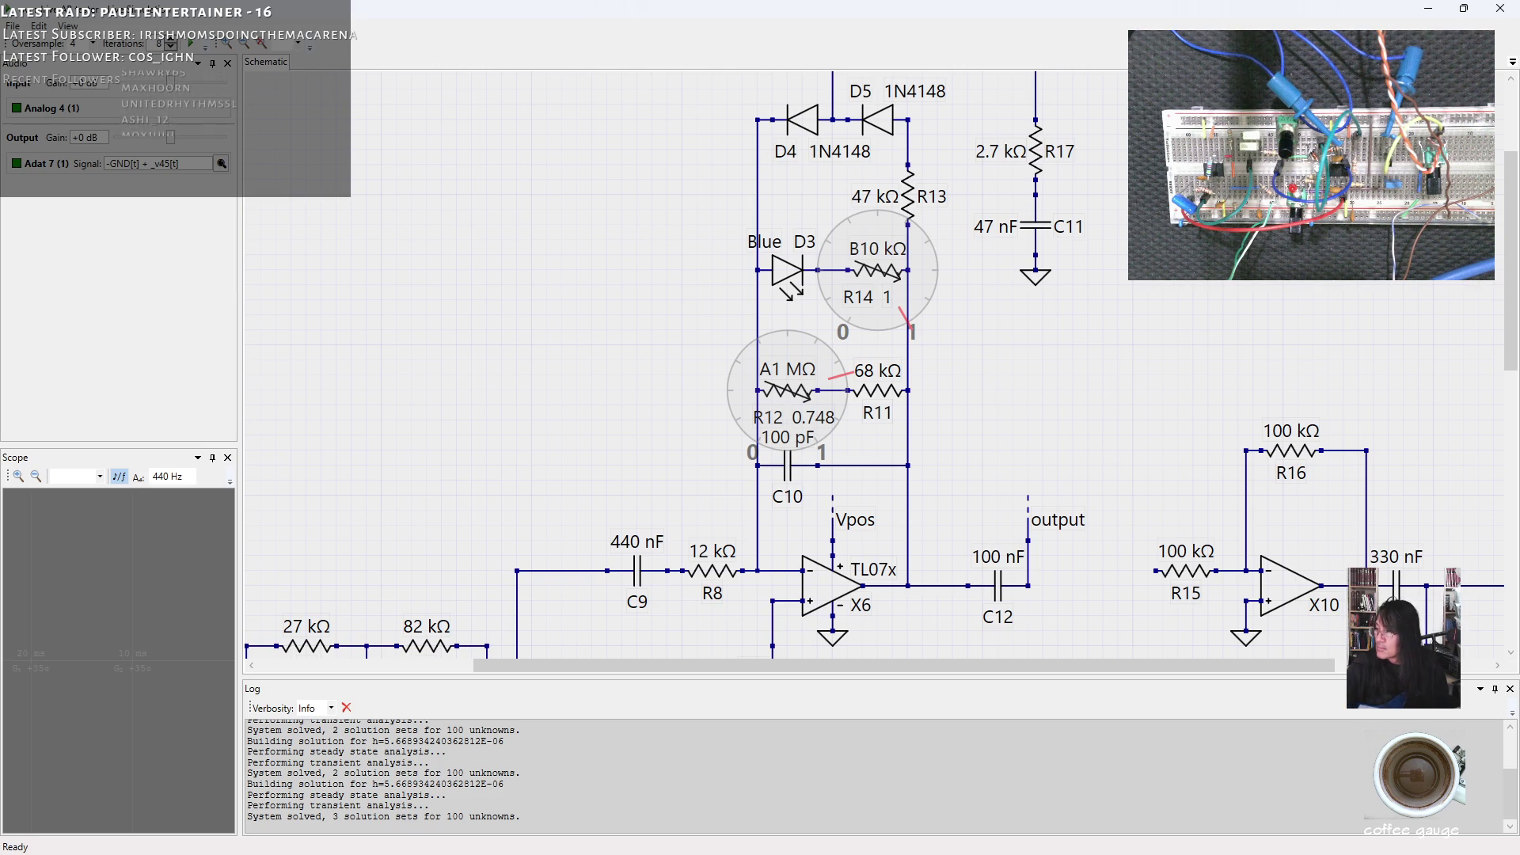
left_click_drag(919, 238, 1016, 250)
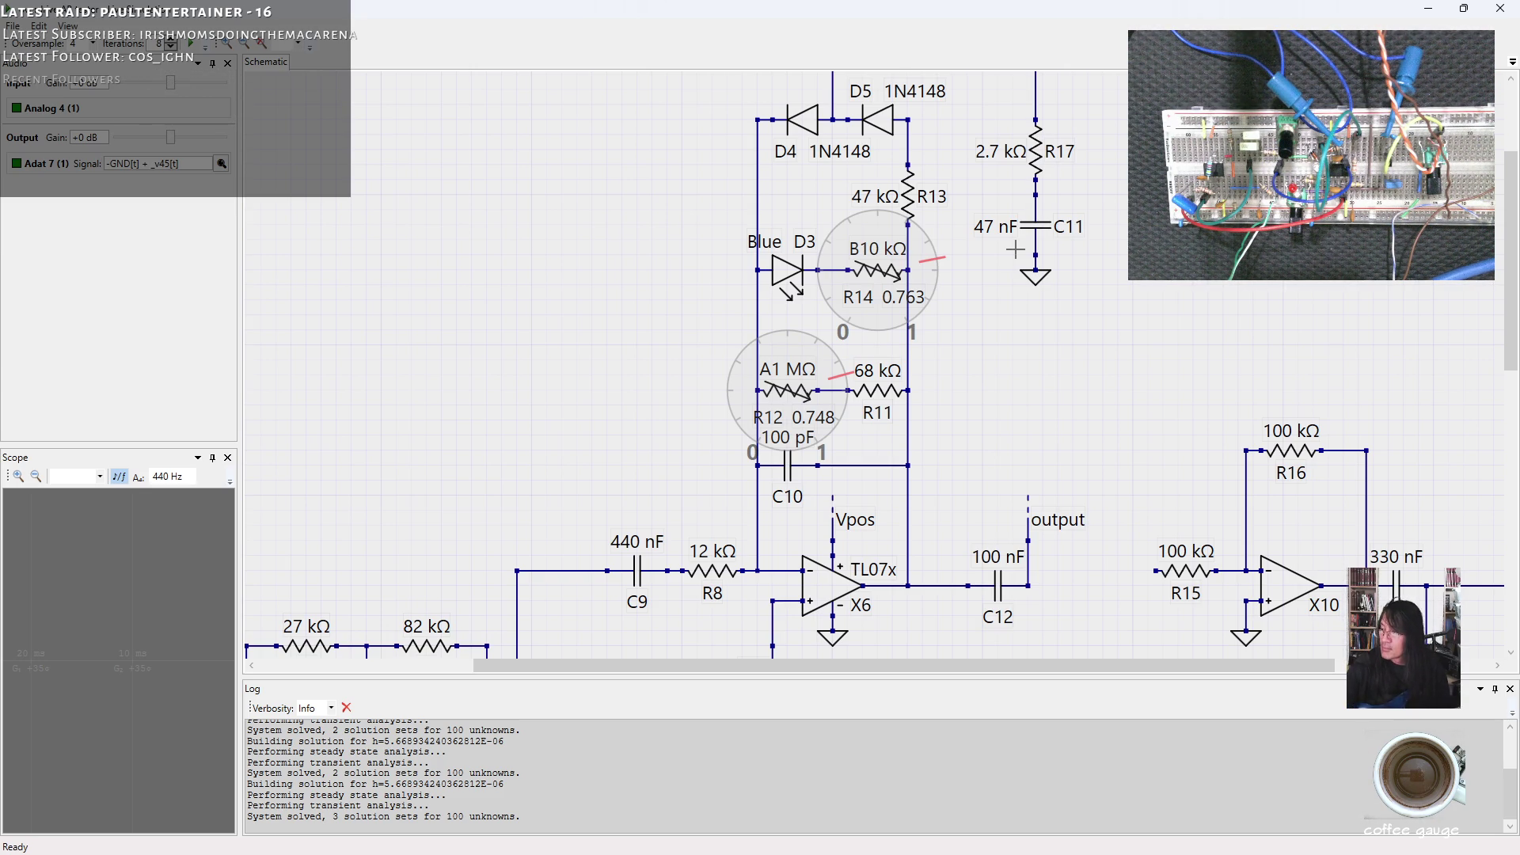
left_click_drag(886, 219, 877, 210)
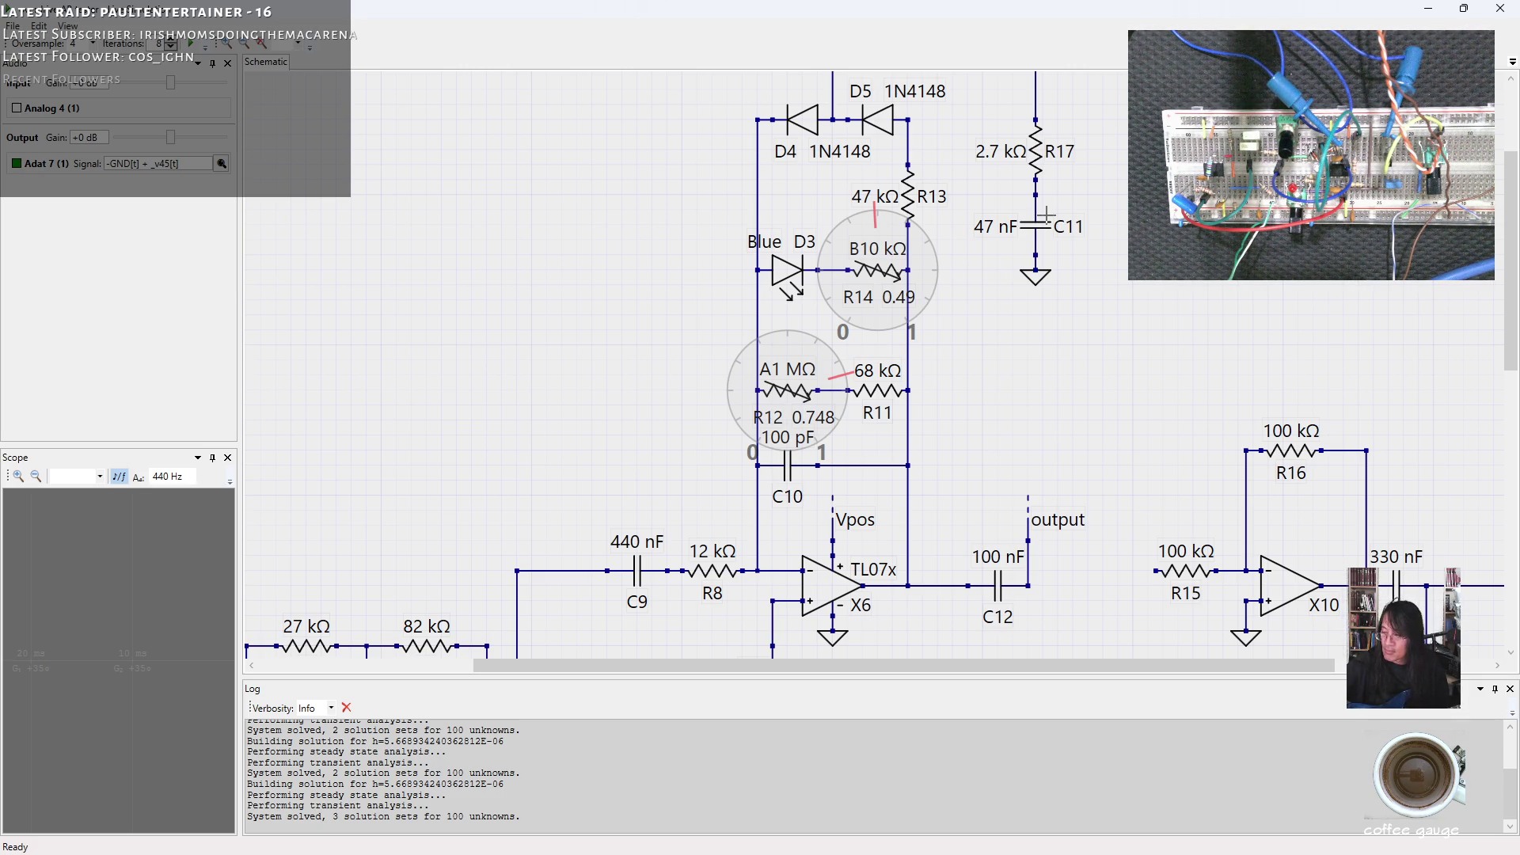
left_click(815, 438)
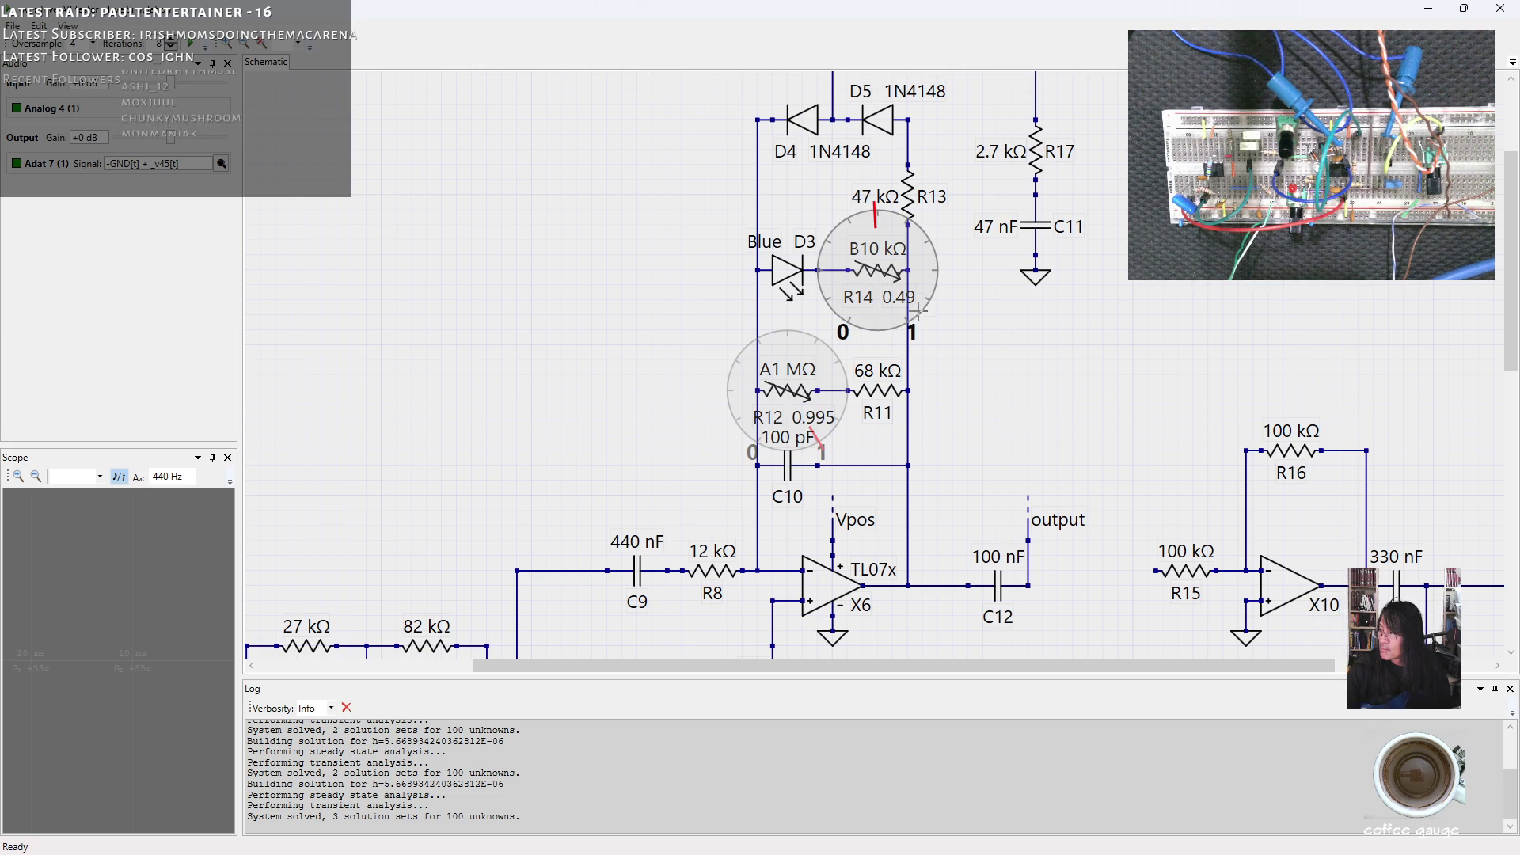
left_click(909, 318)
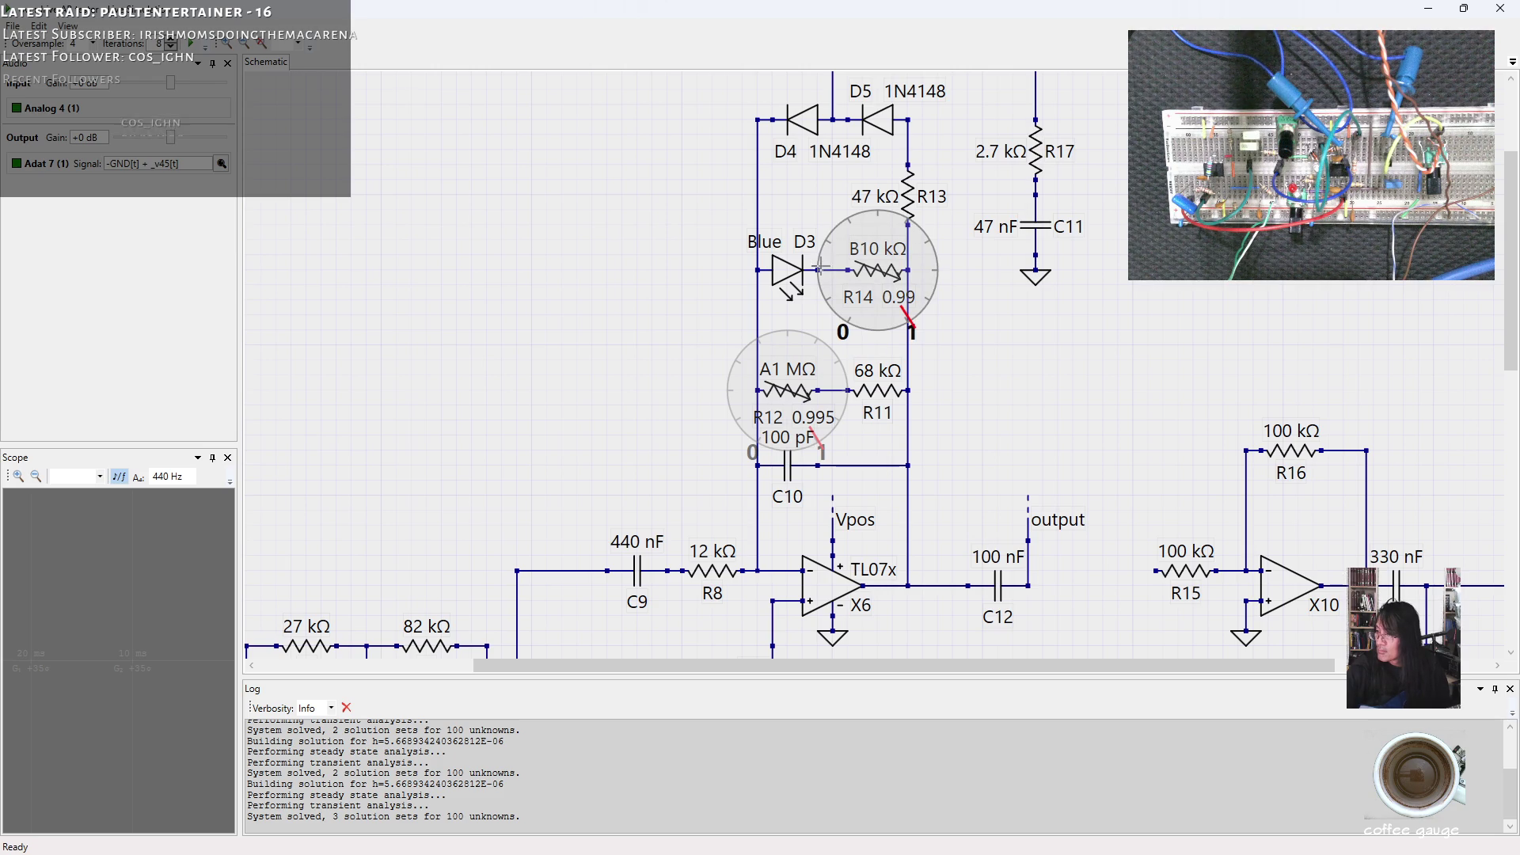
Settle R14 near 0.2, turn R12 all the way to 0, and raise the input gain slightly.
left_click_drag(818, 267, 1086, 266)
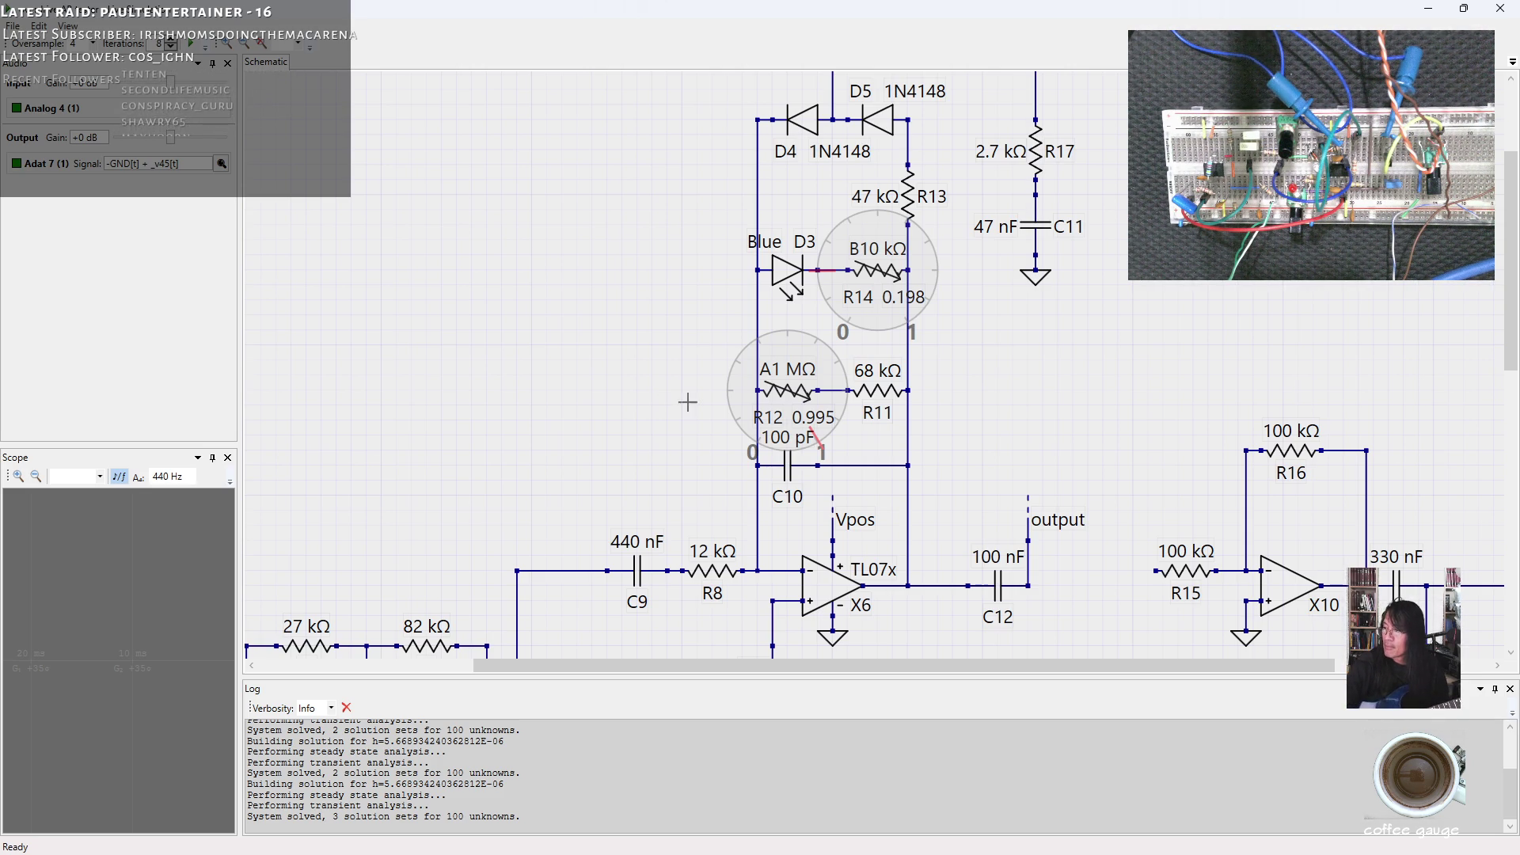
left_click(935, 271)
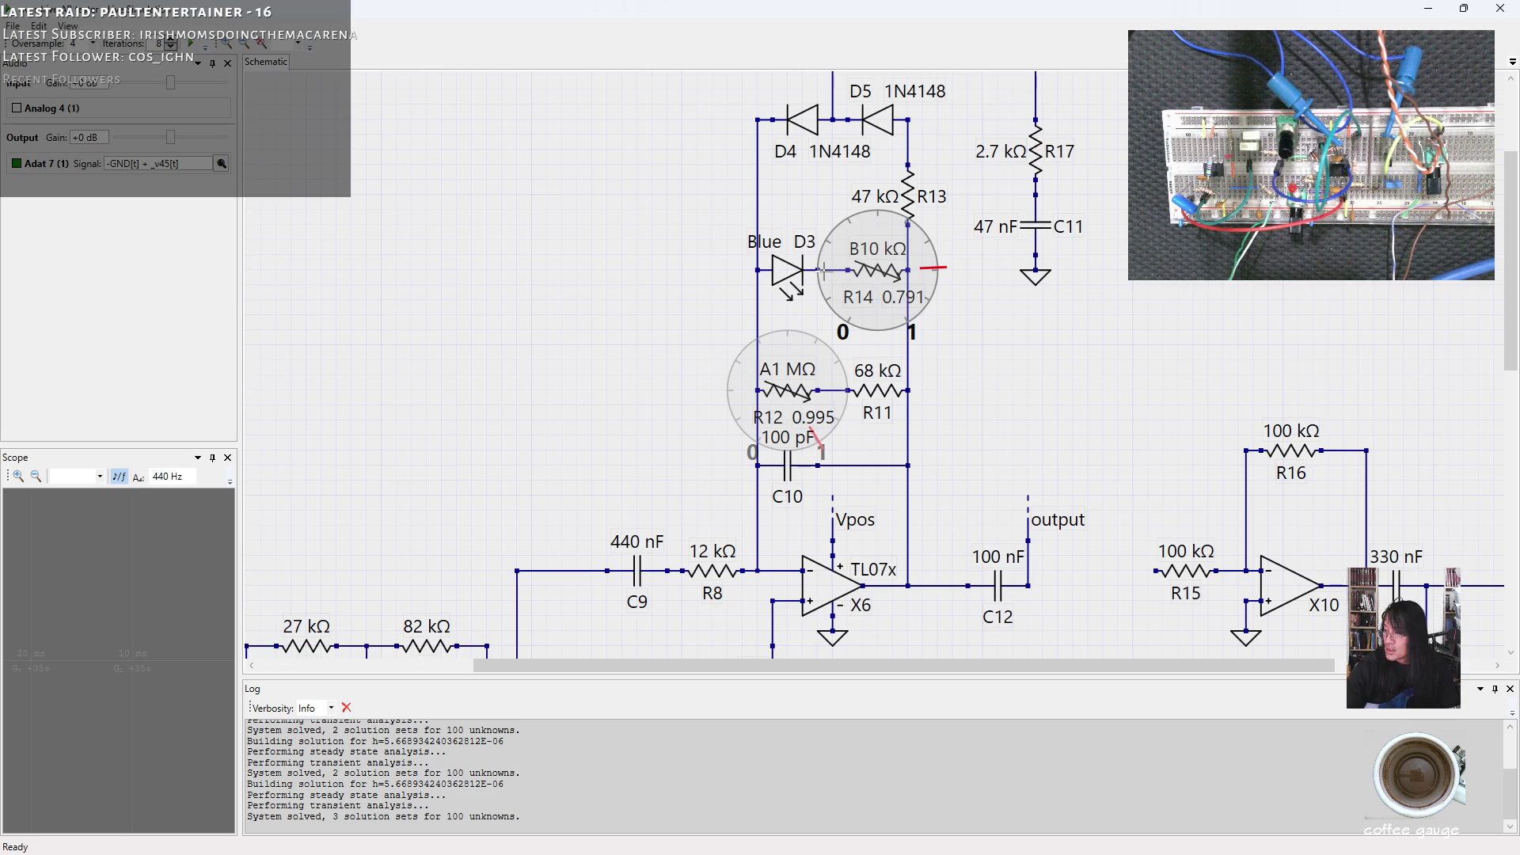
left_click_drag(818, 271, 824, 345)
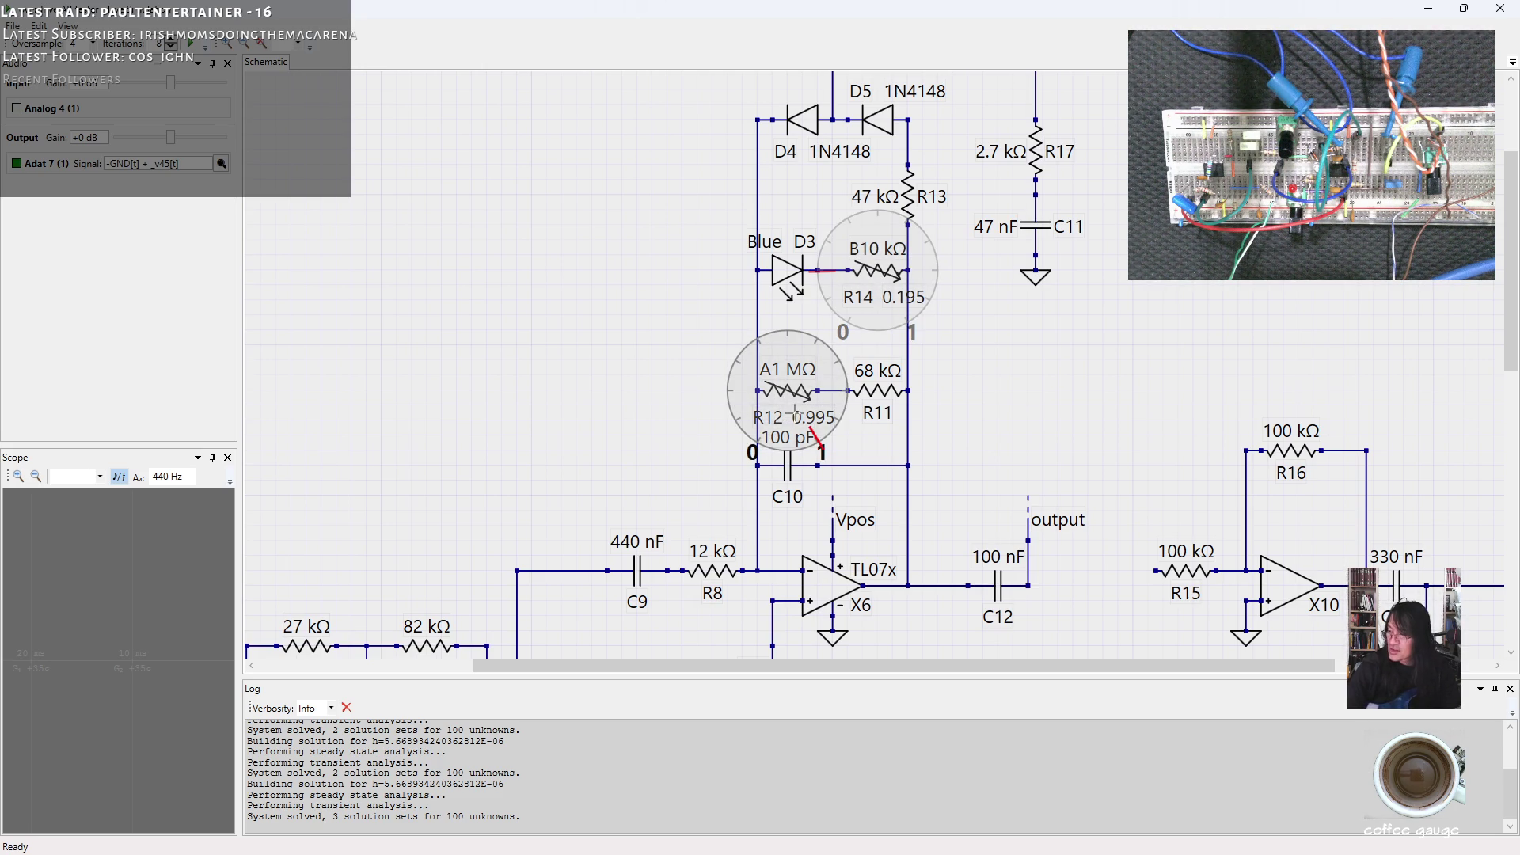
left_click_drag(808, 402, 760, 439)
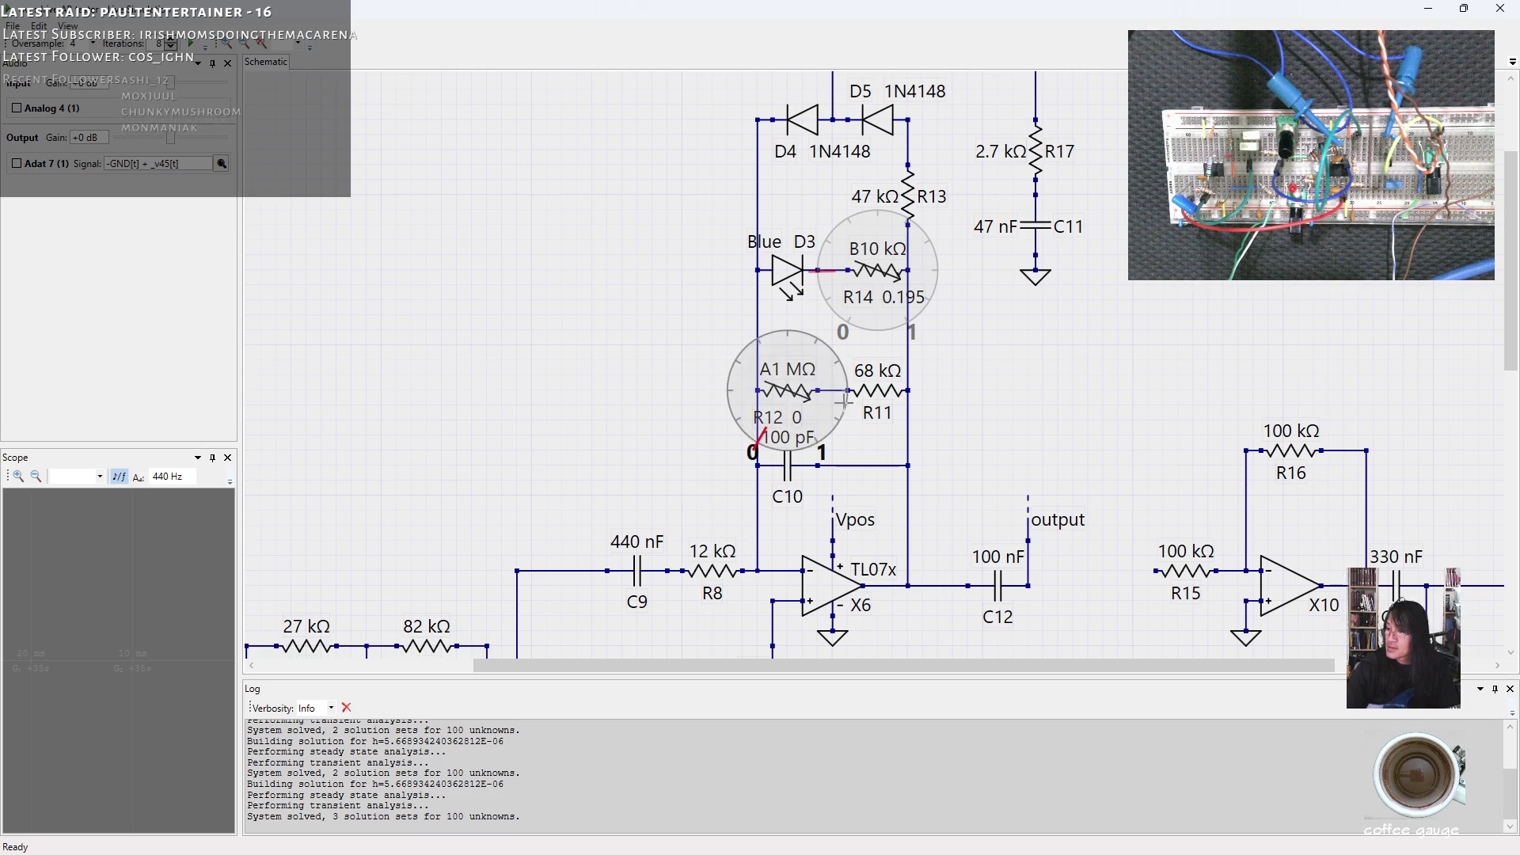
left_click_drag(172, 84, 180, 87)
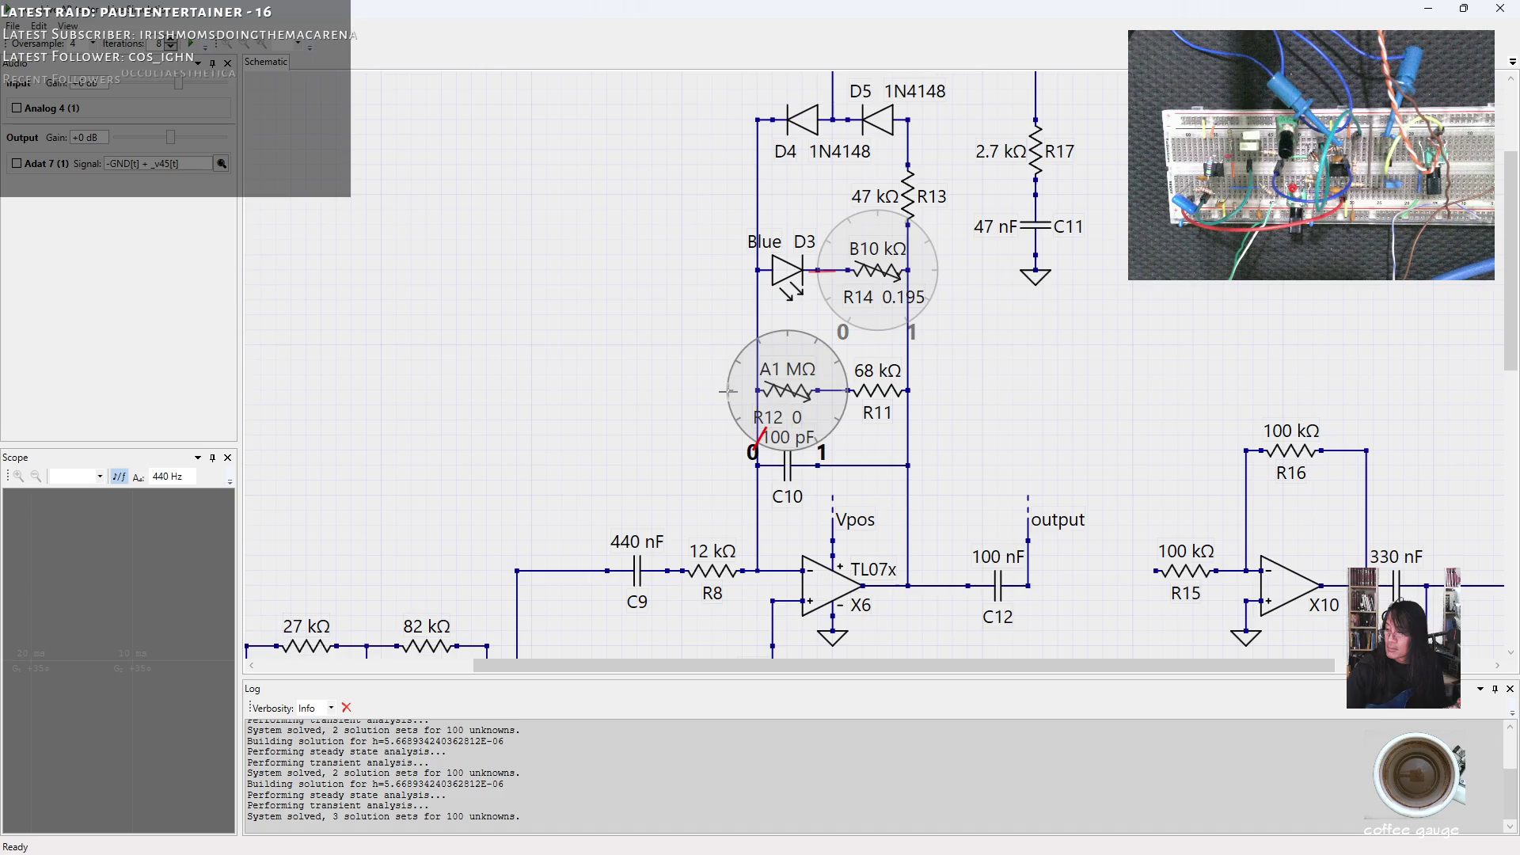
scroll(727, 390, "up", 1)
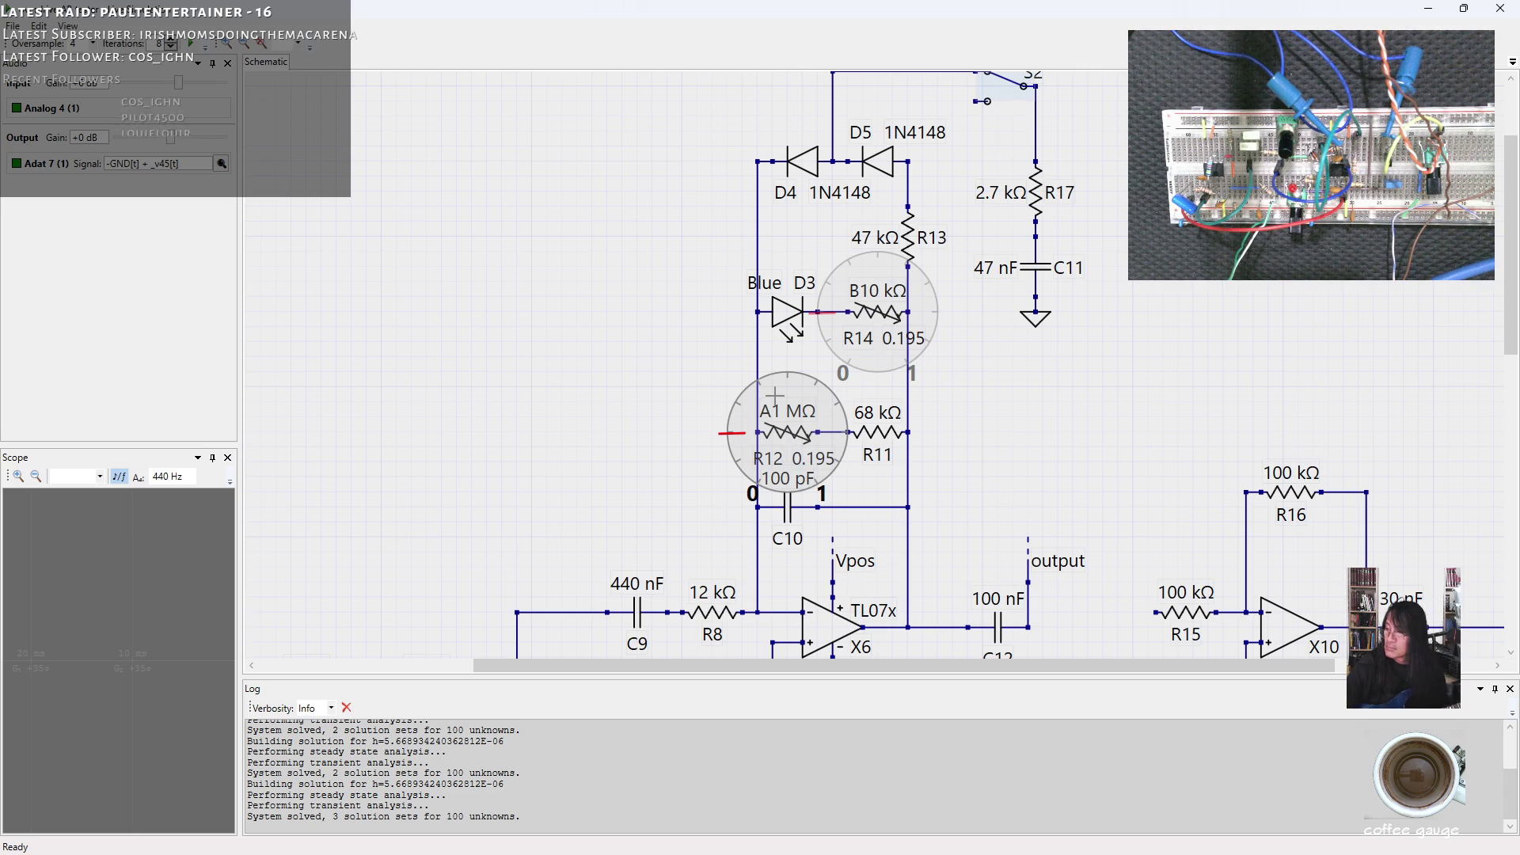
Raise R14 to about 0.795 while listening, then turn R12 up through halfway to about 0.998.
left_click_drag(885, 297, 941, 222)
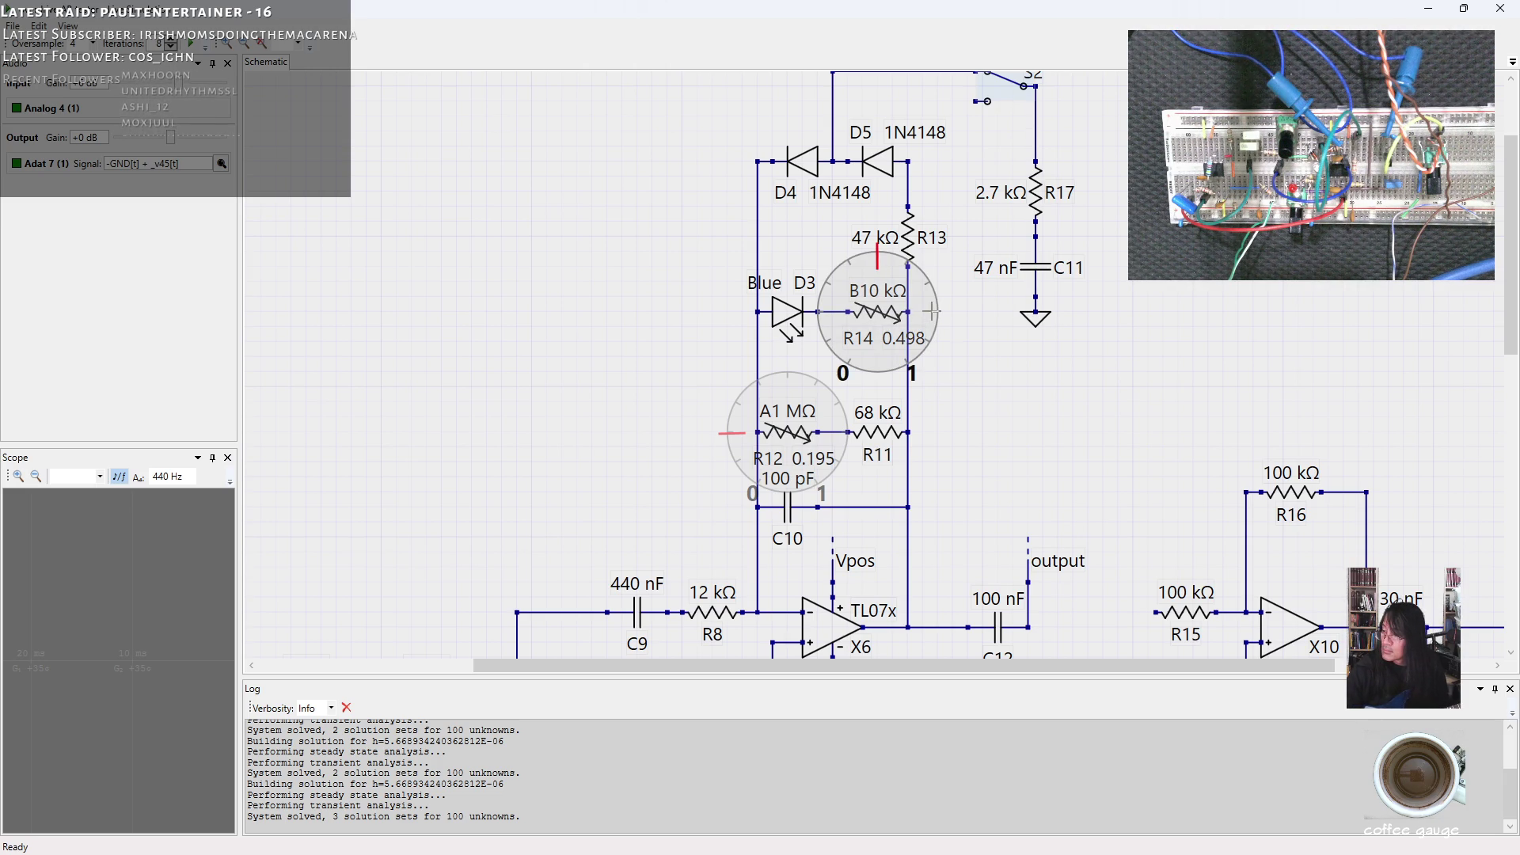
left_click_drag(933, 310, 960, 306)
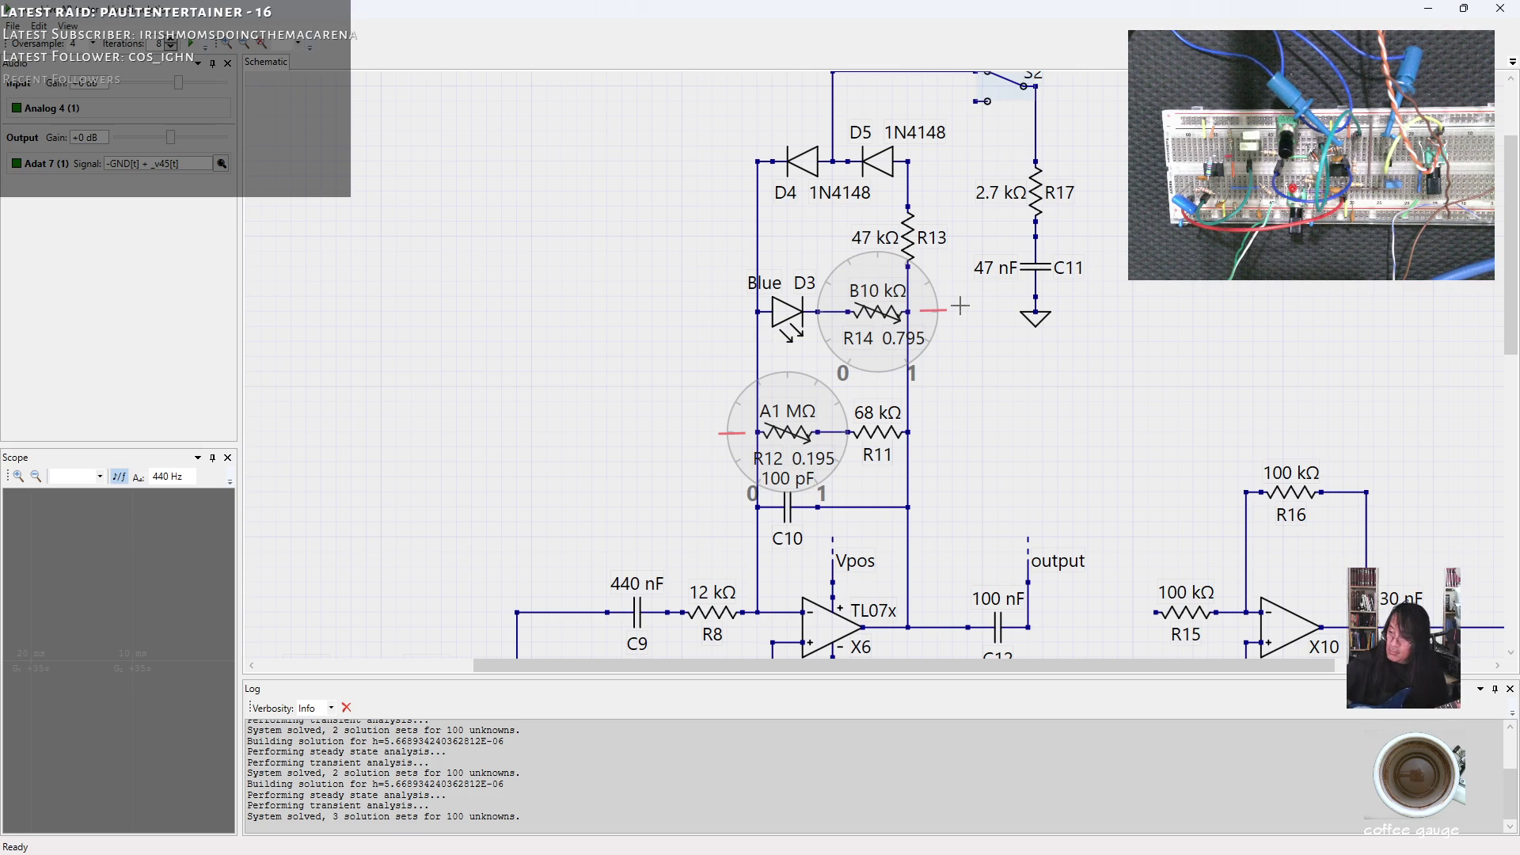
left_click_drag(743, 430, 789, 371)
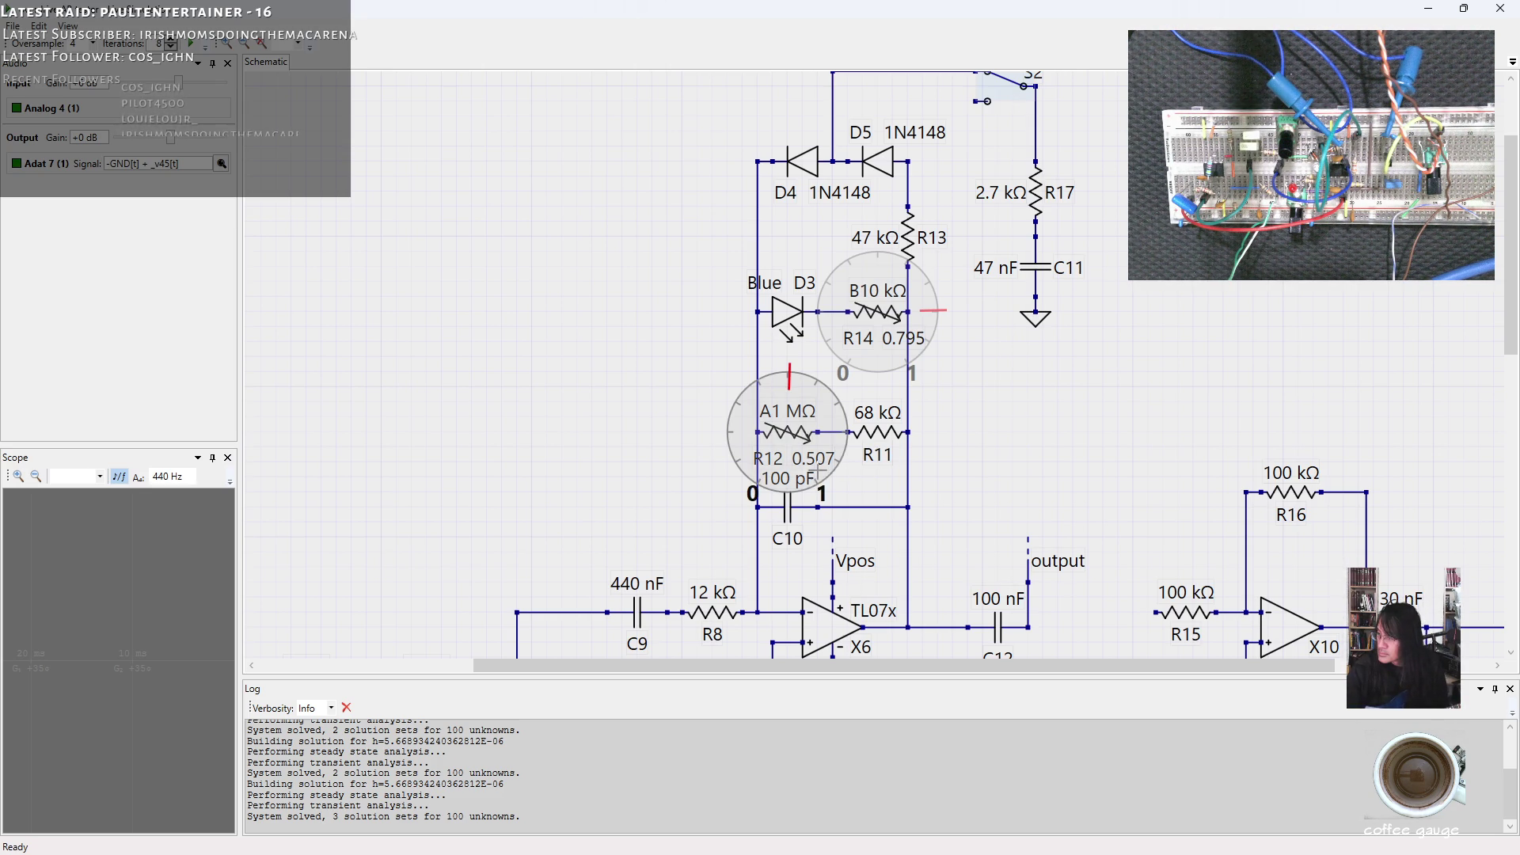
left_click_drag(788, 378, 864, 477)
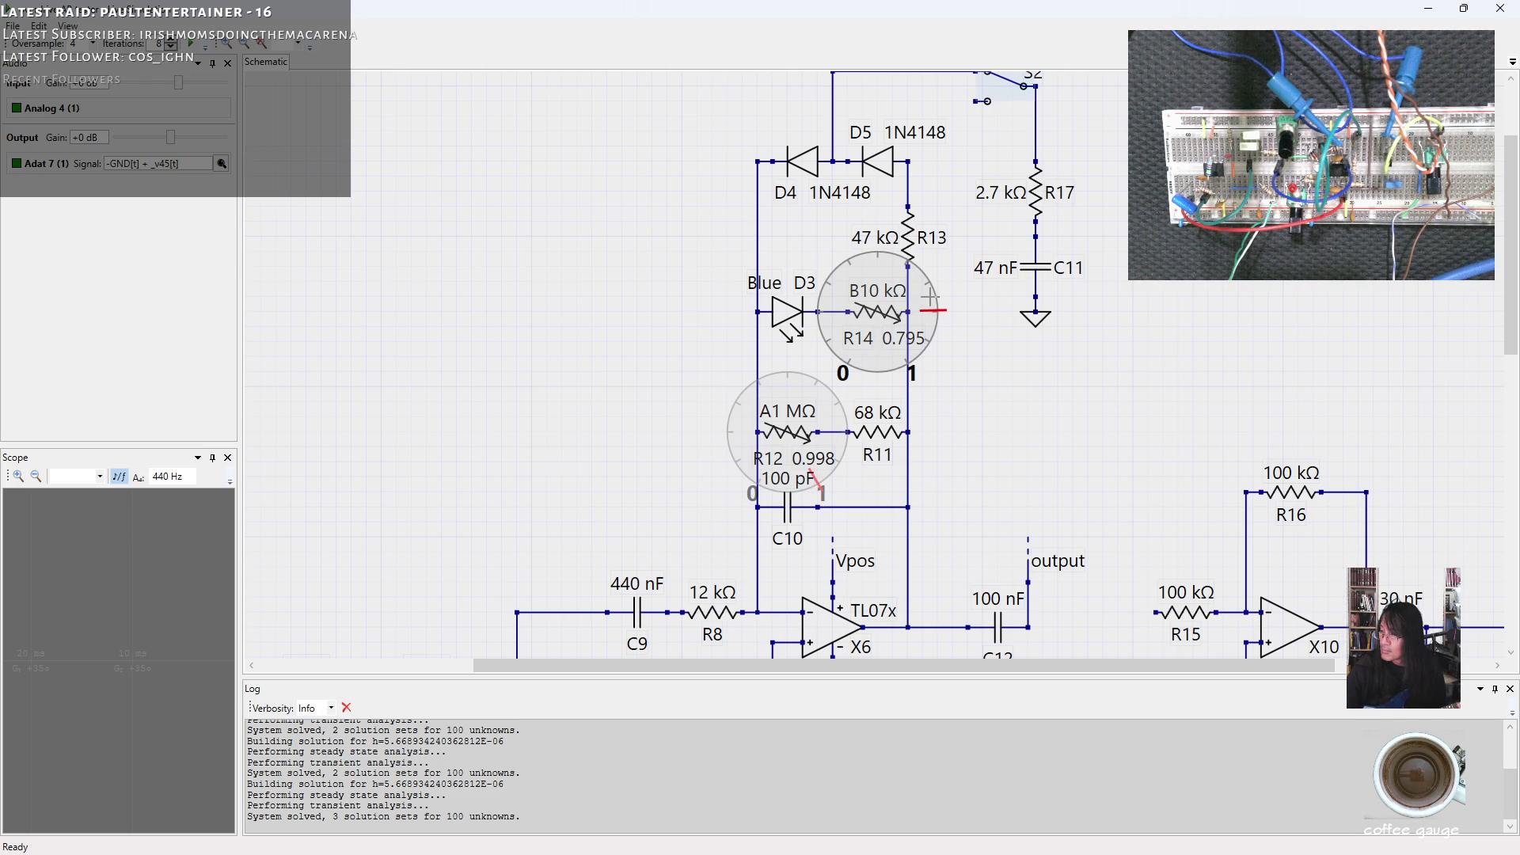
Try R14 at 0.501 then 0.818, flip switch S2, and close the simulation back to the schematic.
left_click(879, 259)
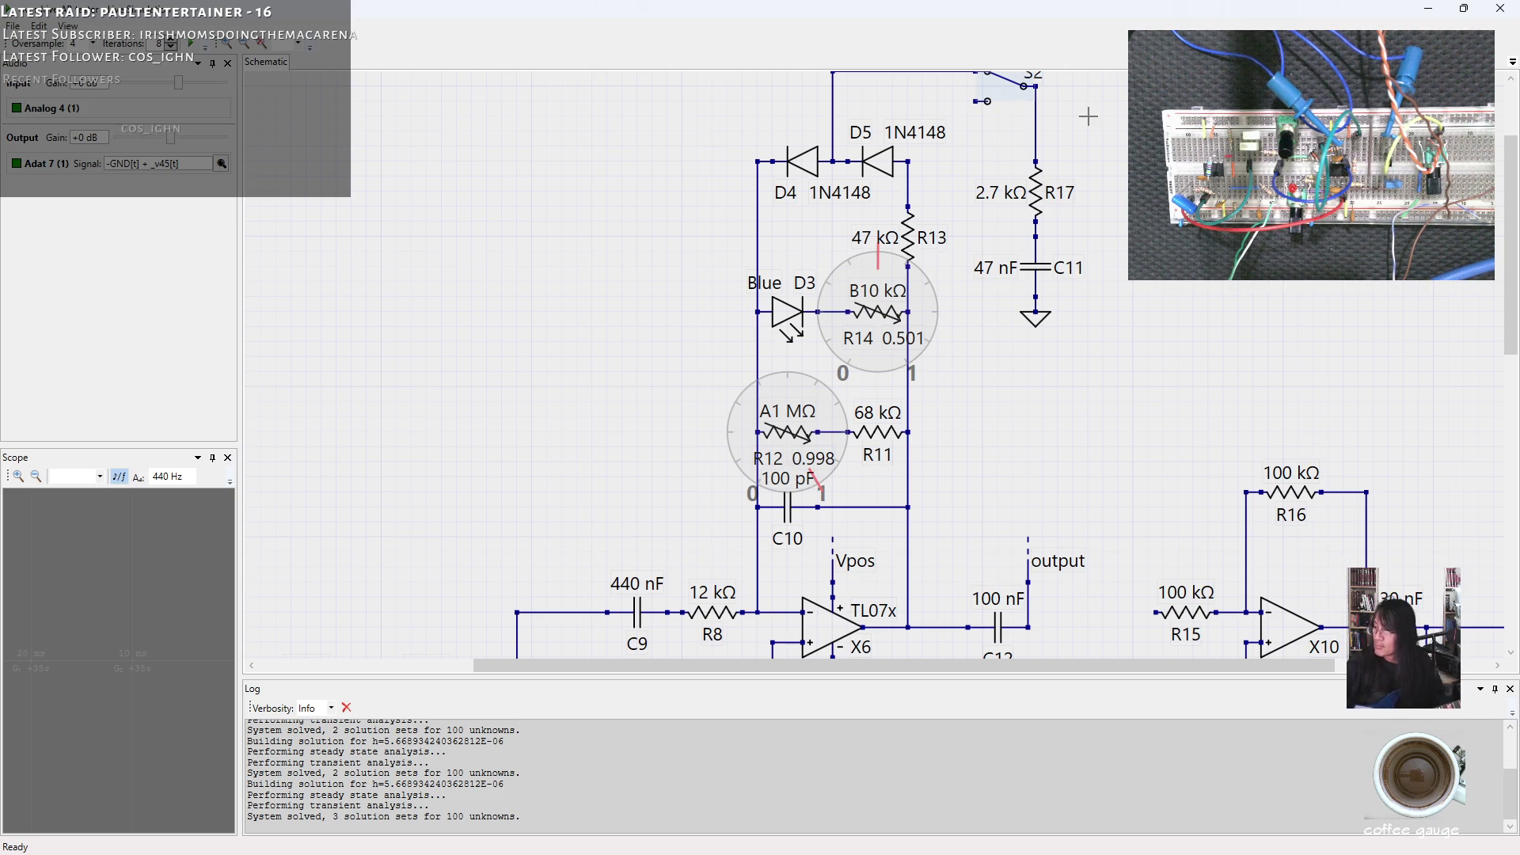
left_click(937, 317)
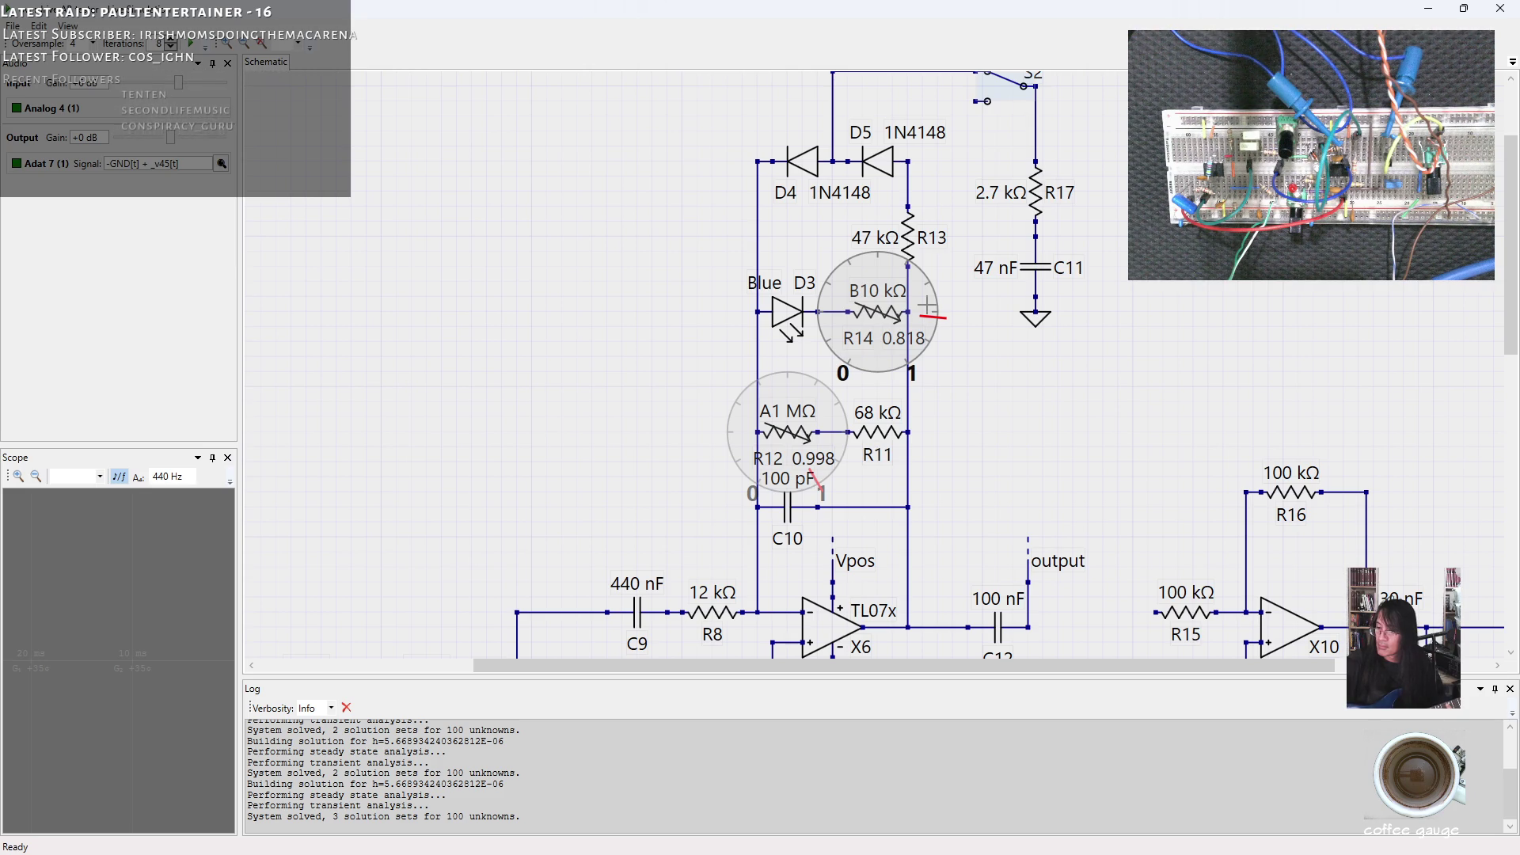
left_click(990, 90)
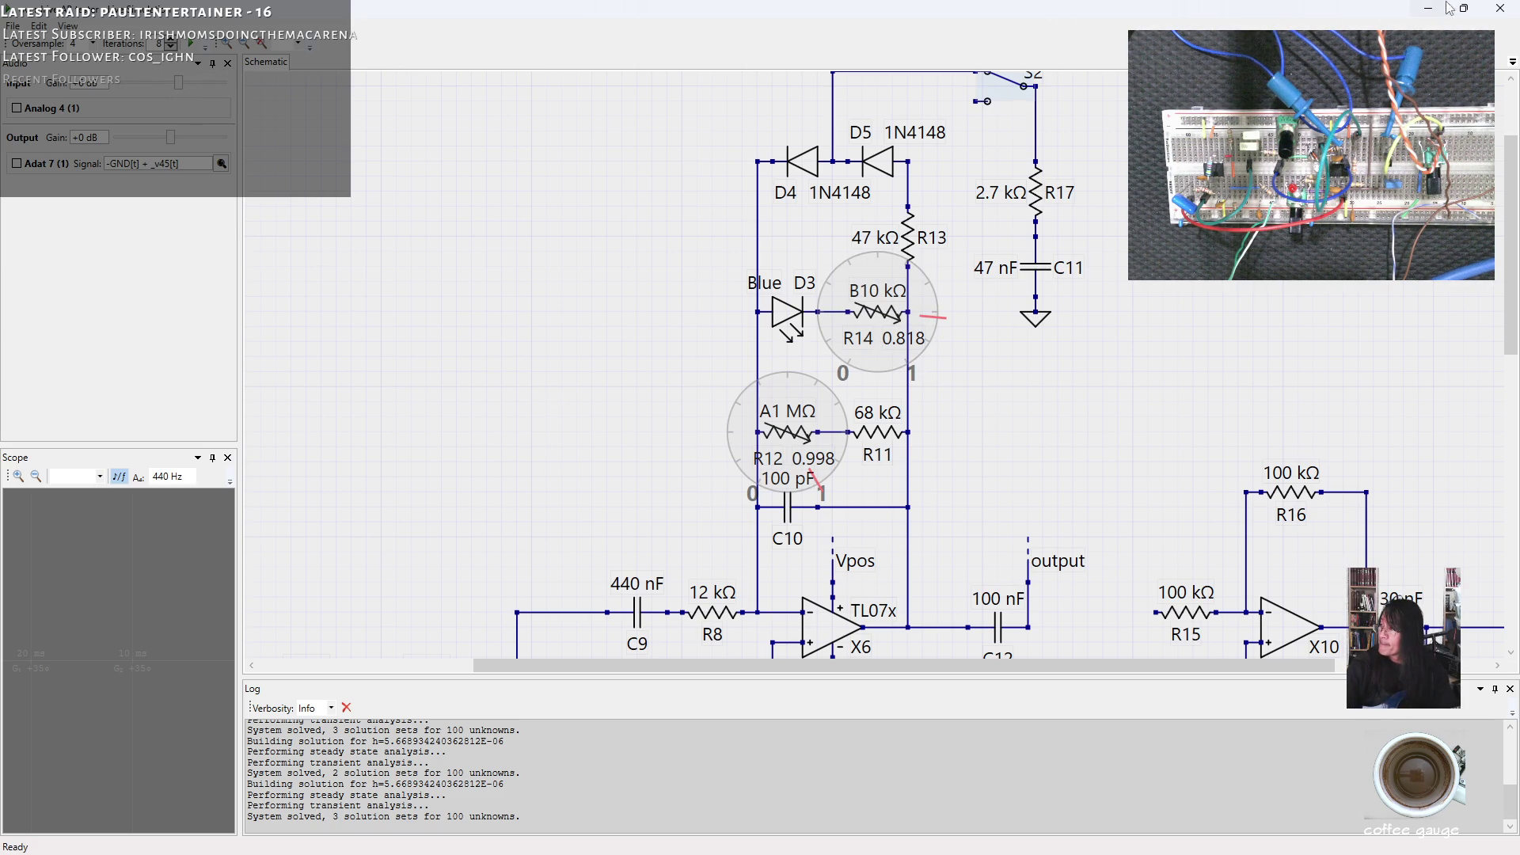
left_click(1500, 8)
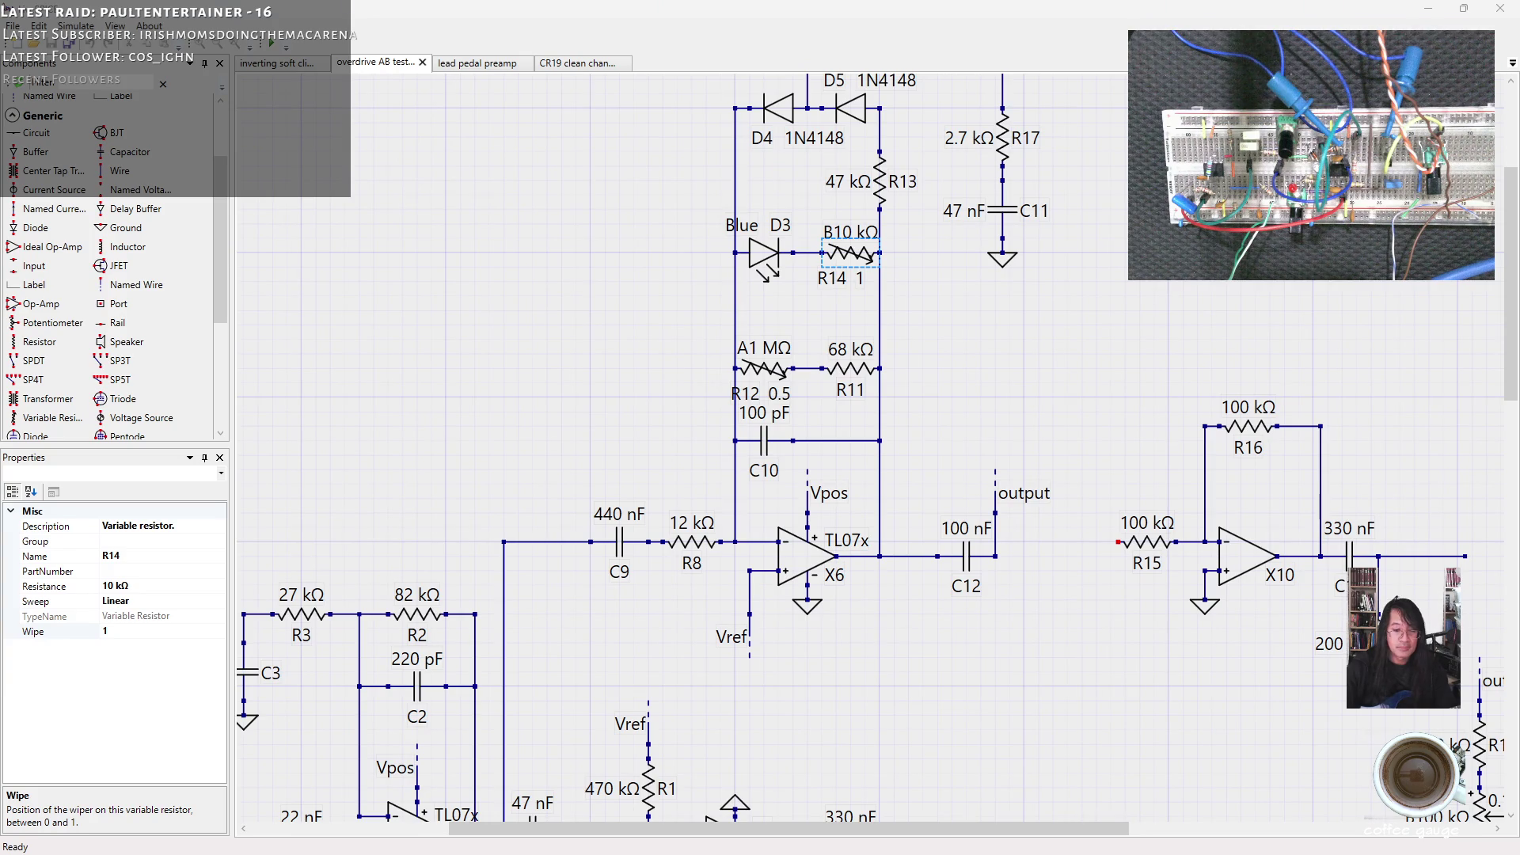
Switch to Cakewalk, unmute the Scaler 3 2 track, and return to the LiveSPICE schematic.
key("alt+Tab")
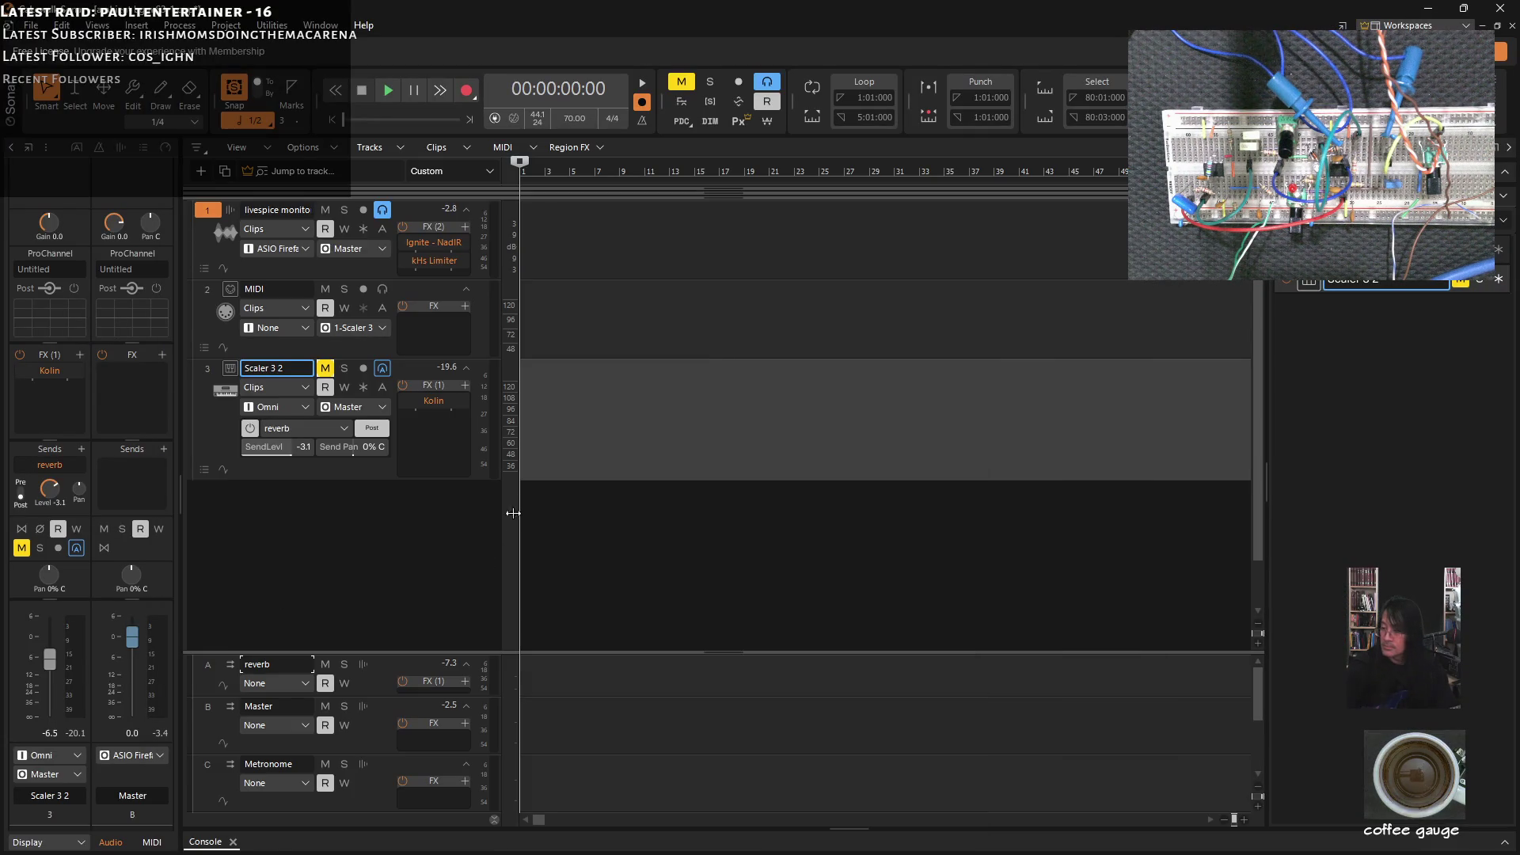
left_click(324, 368)
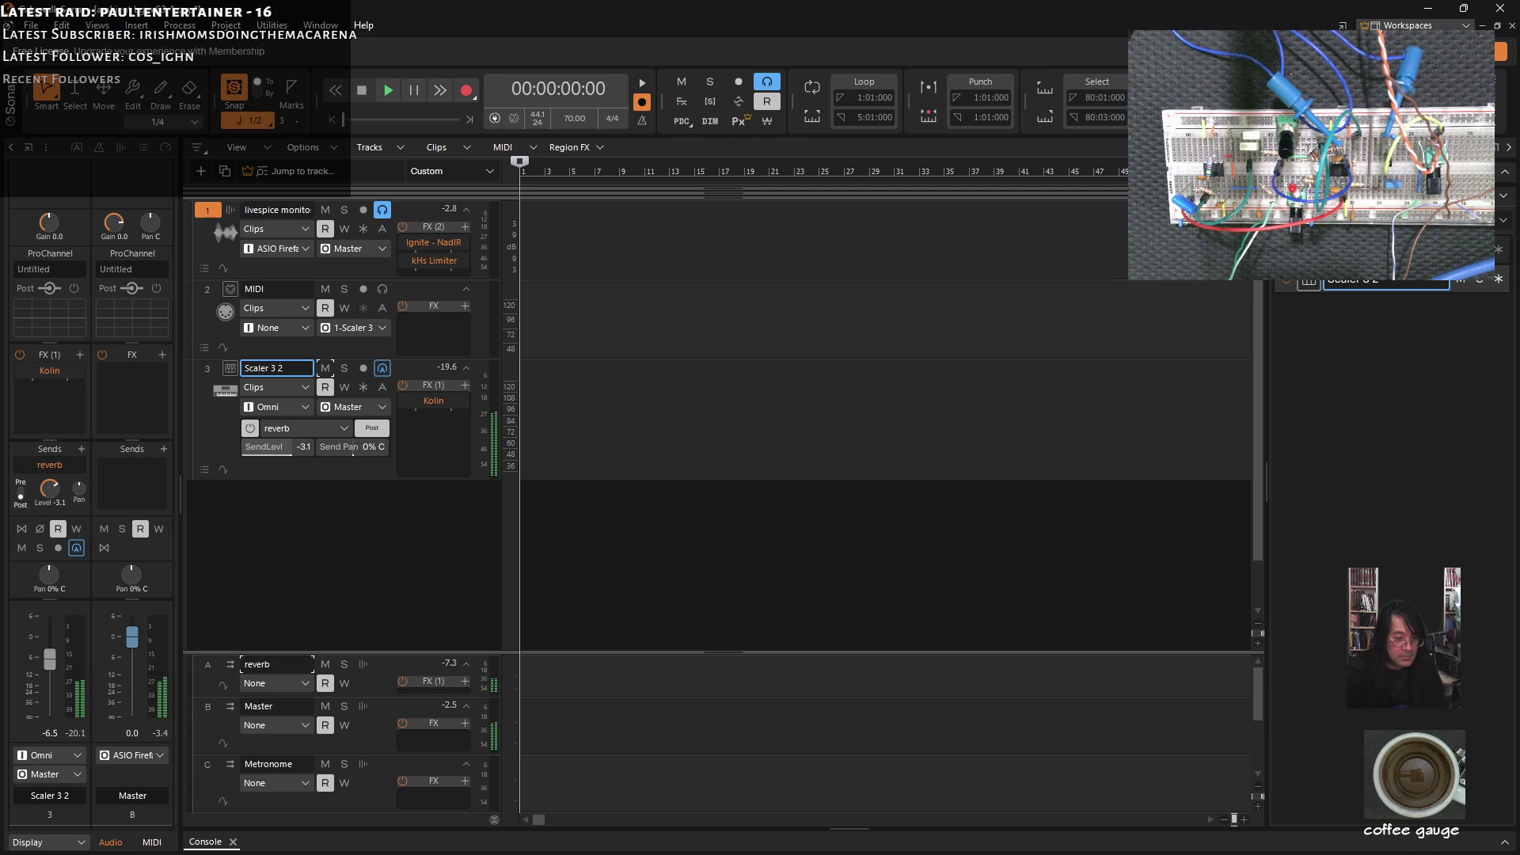
key("alt+Tab")
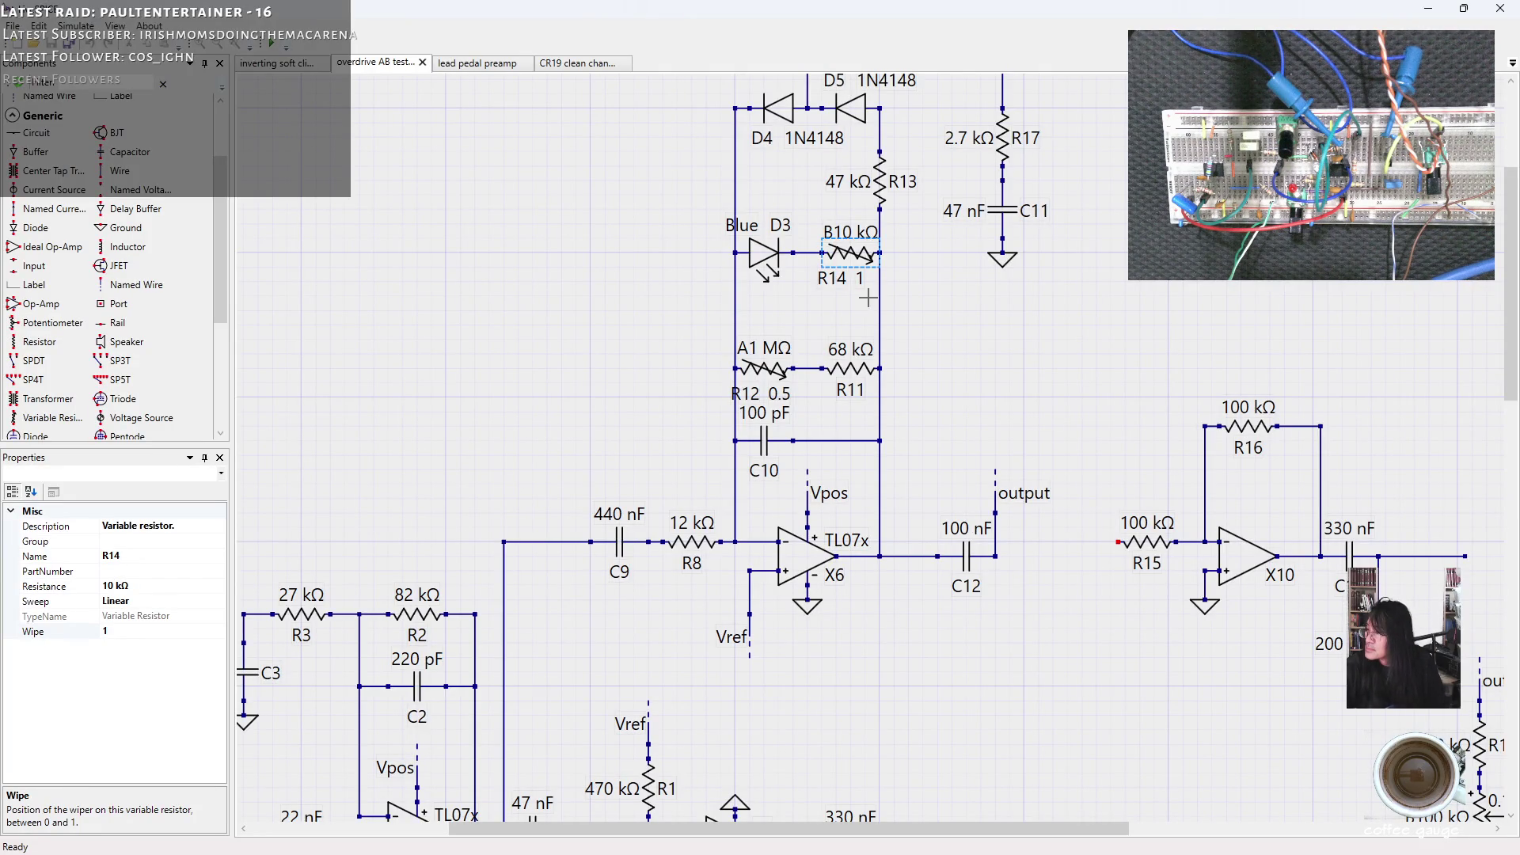
Delete the R14 variable resistor and place a horizontal standard resistor in the D3 gap.
left_click(917, 294)
left_click(845, 255)
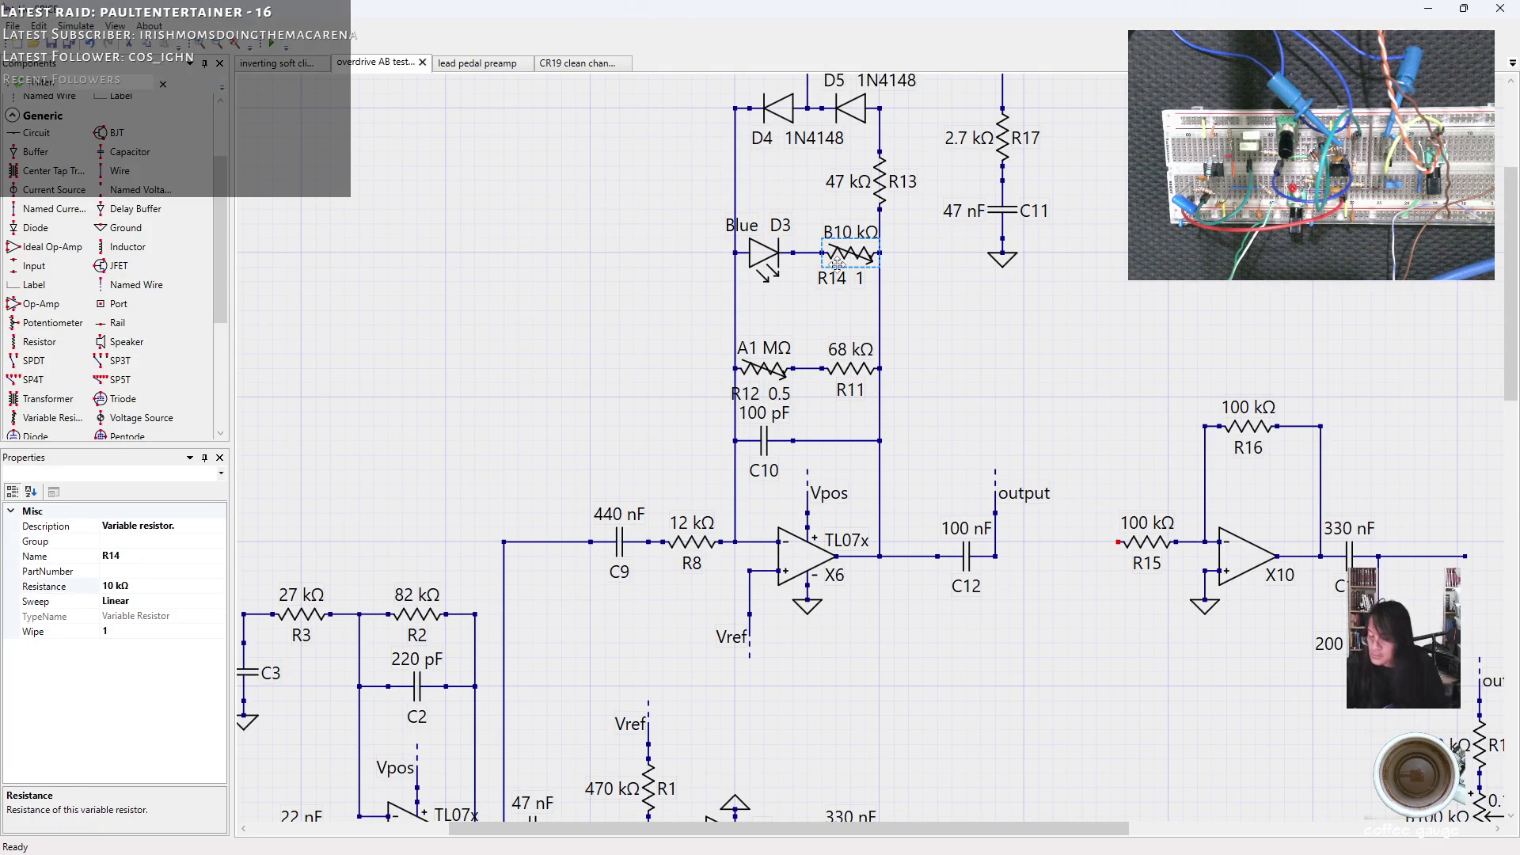
key("Delete")
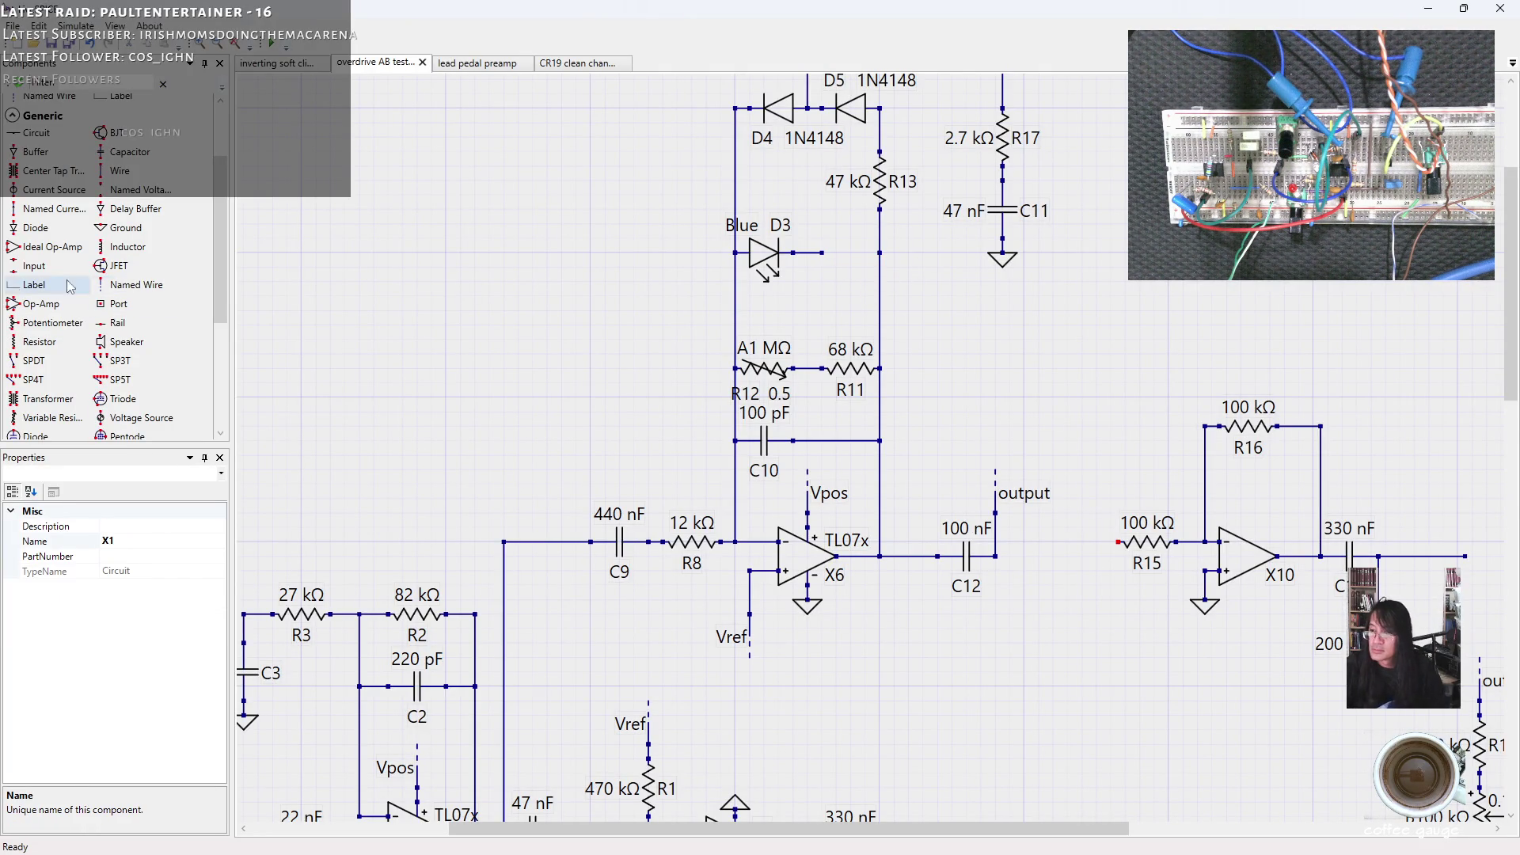
left_click(38, 340)
key("ctrl+r")
left_click(846, 255)
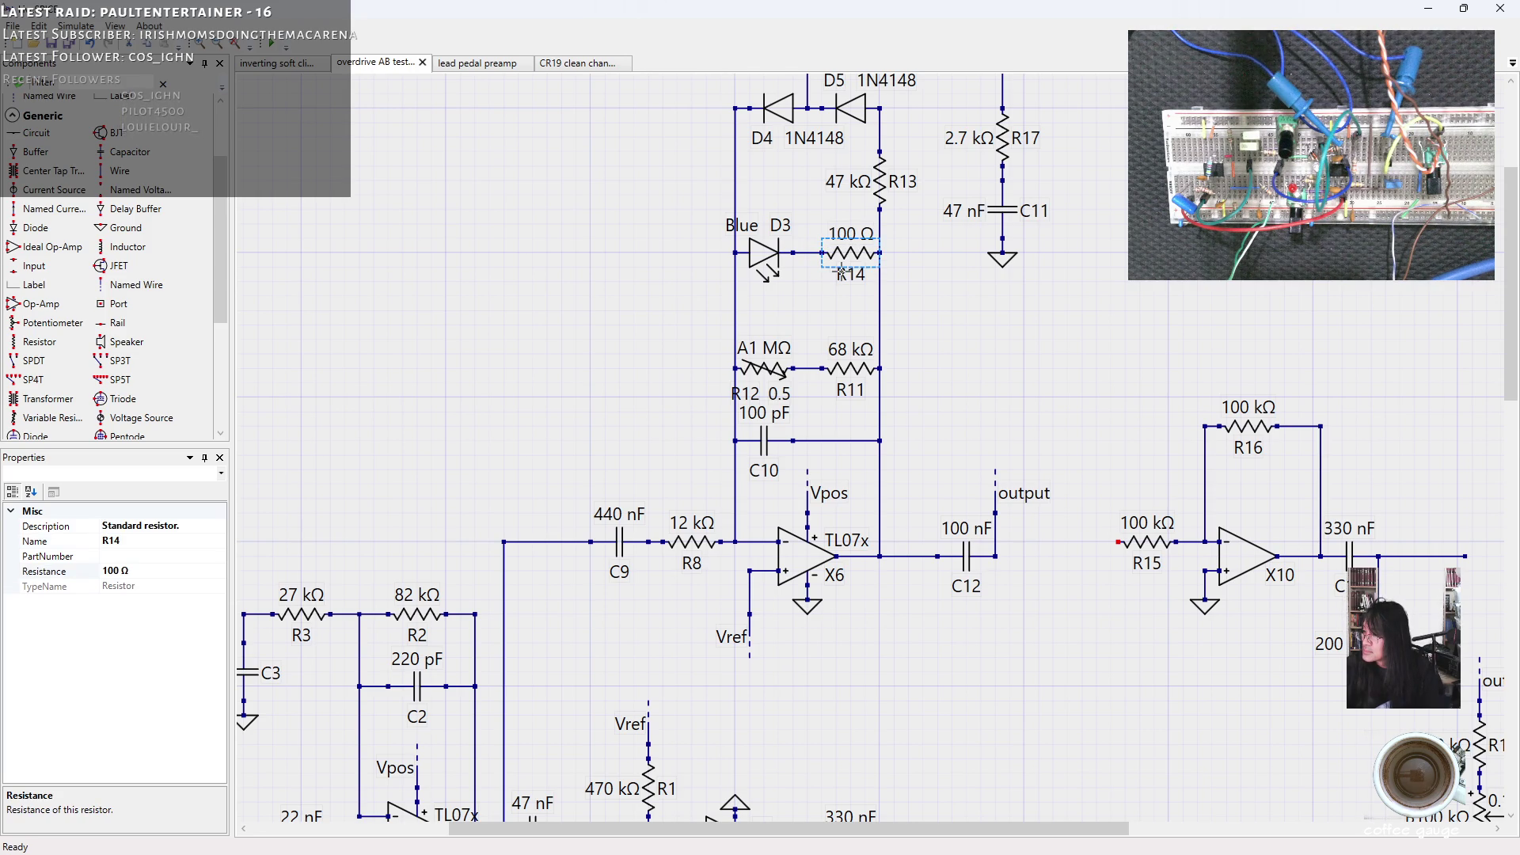
Set the new resistor's resistance to 8.2k and clear the selection.
double_click(110, 571)
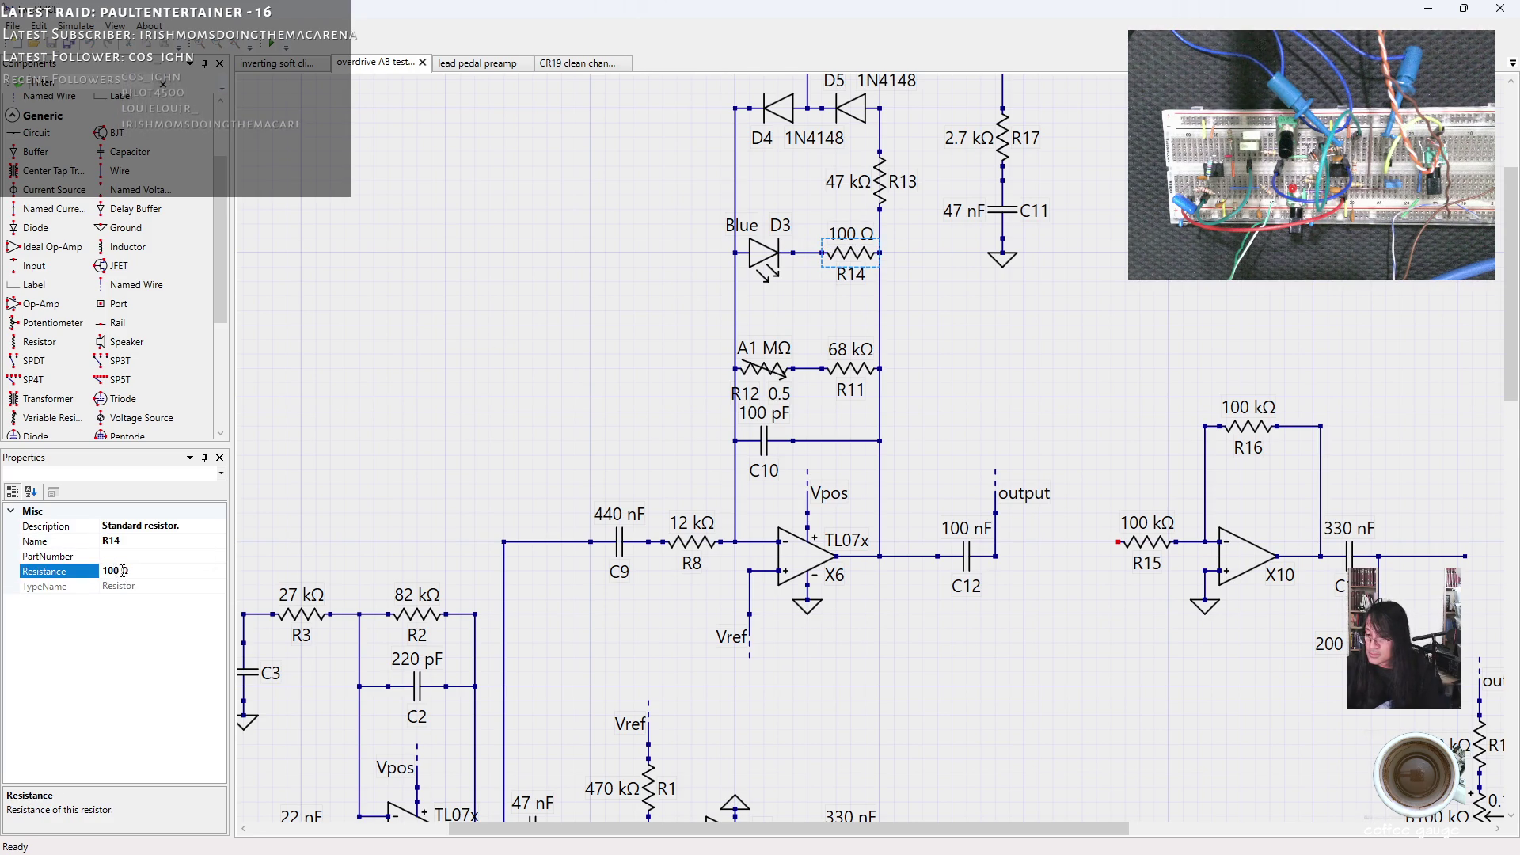
type("8.2kΩ")
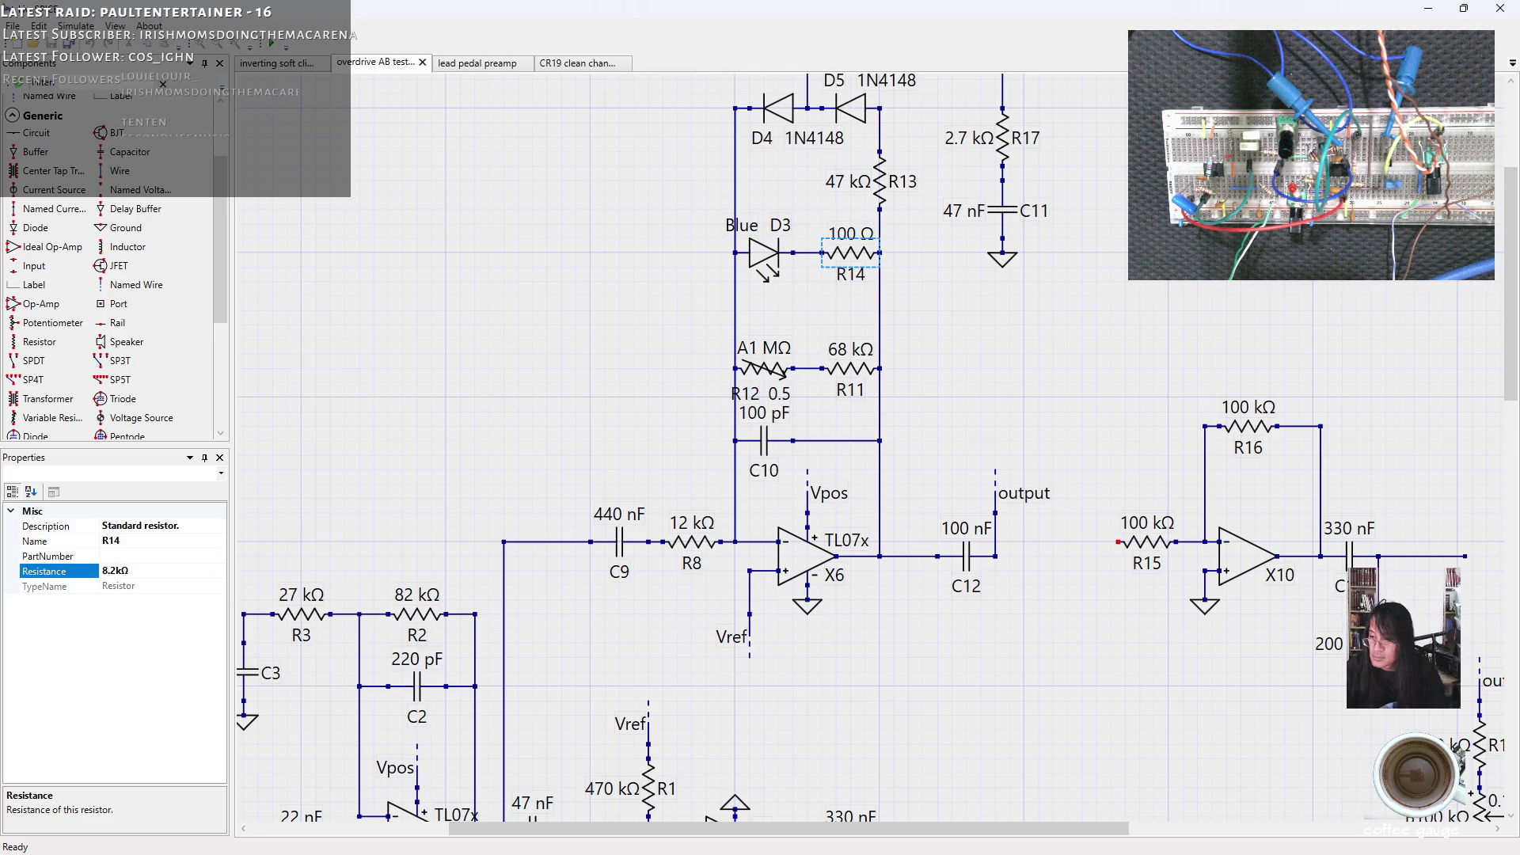
key("Return")
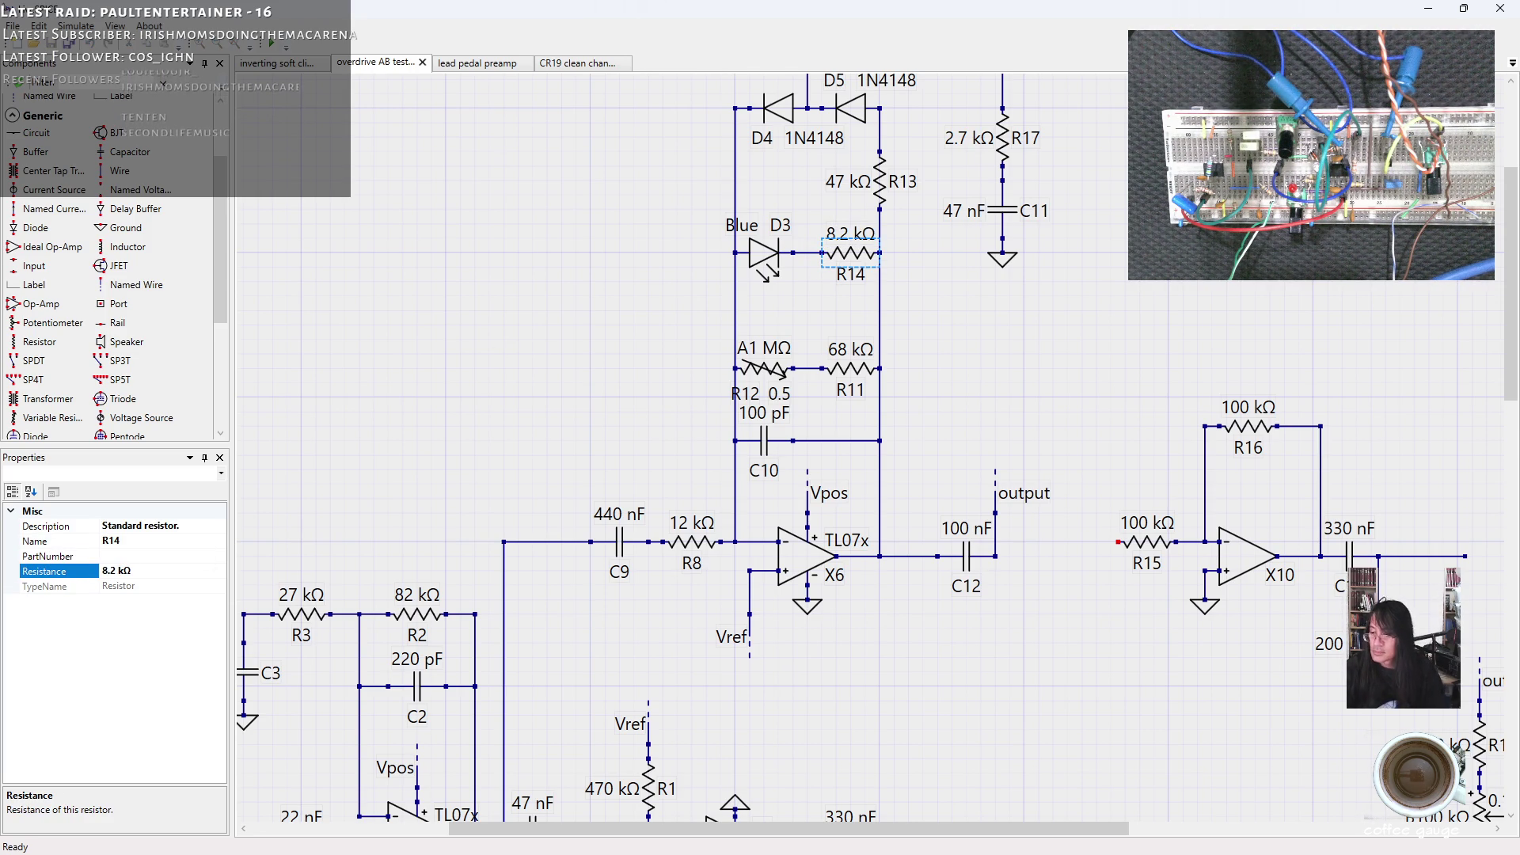
left_click_drag(1515, 316, 1517, 234)
left_click(1224, 321)
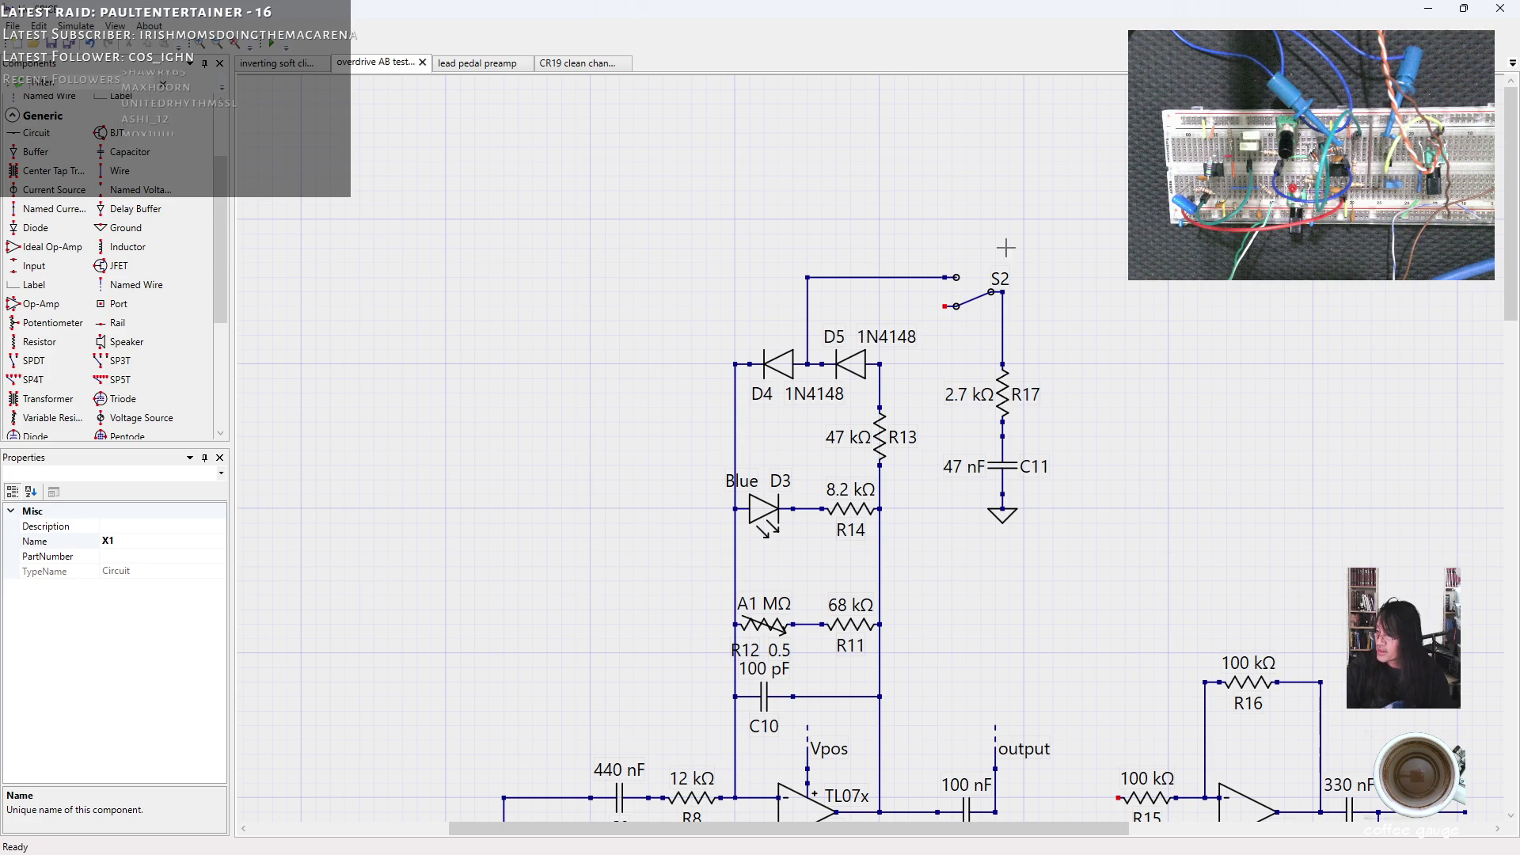
left_click(989, 294)
Delete switch S2 and wire the D4/D5 diode node directly to R17.
key("Delete")
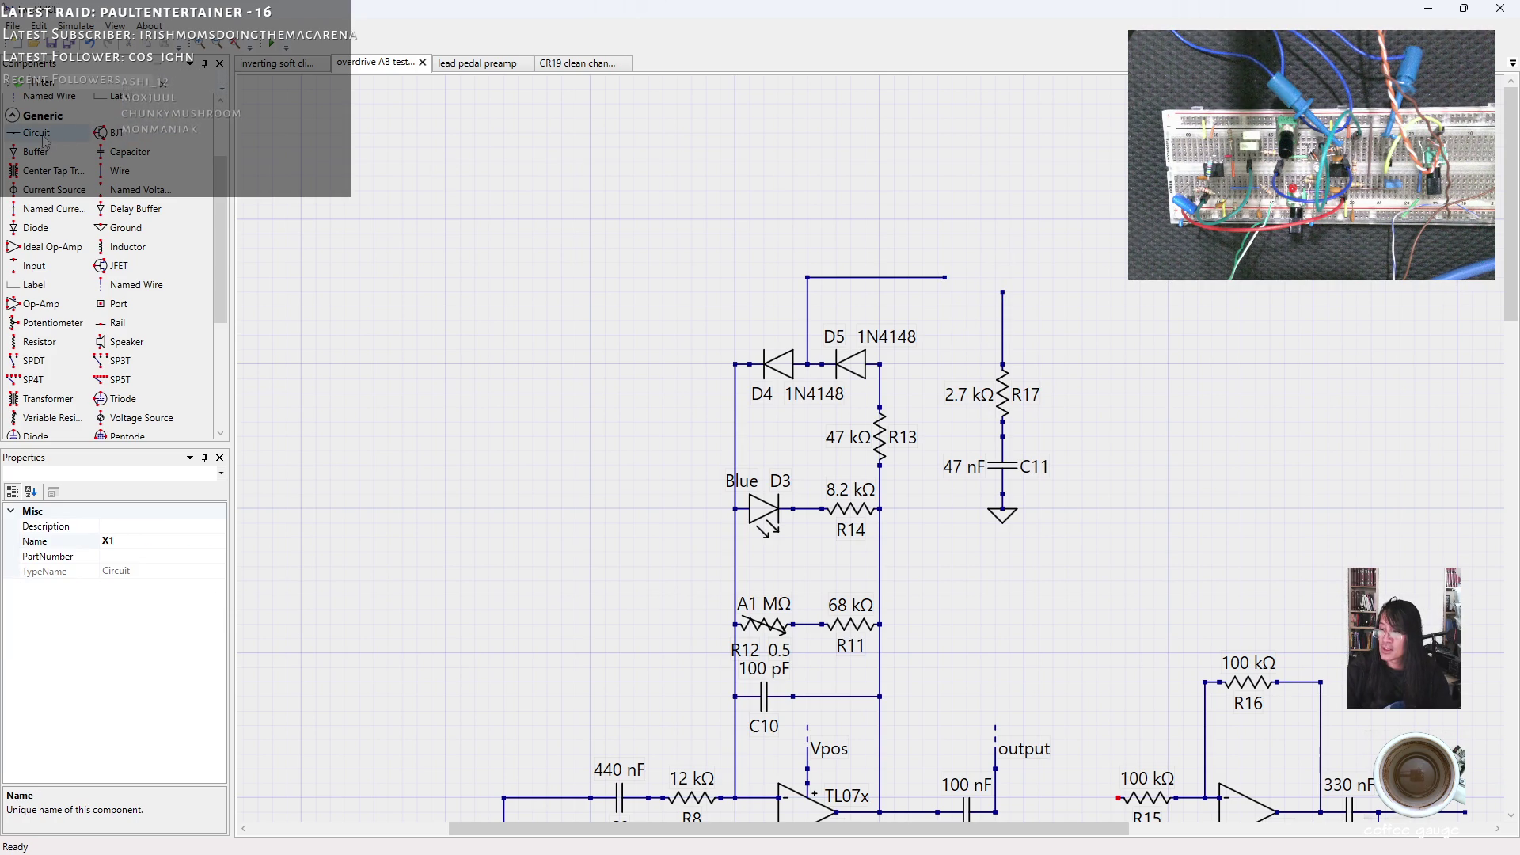
left_click_drag(222, 216, 233, 163)
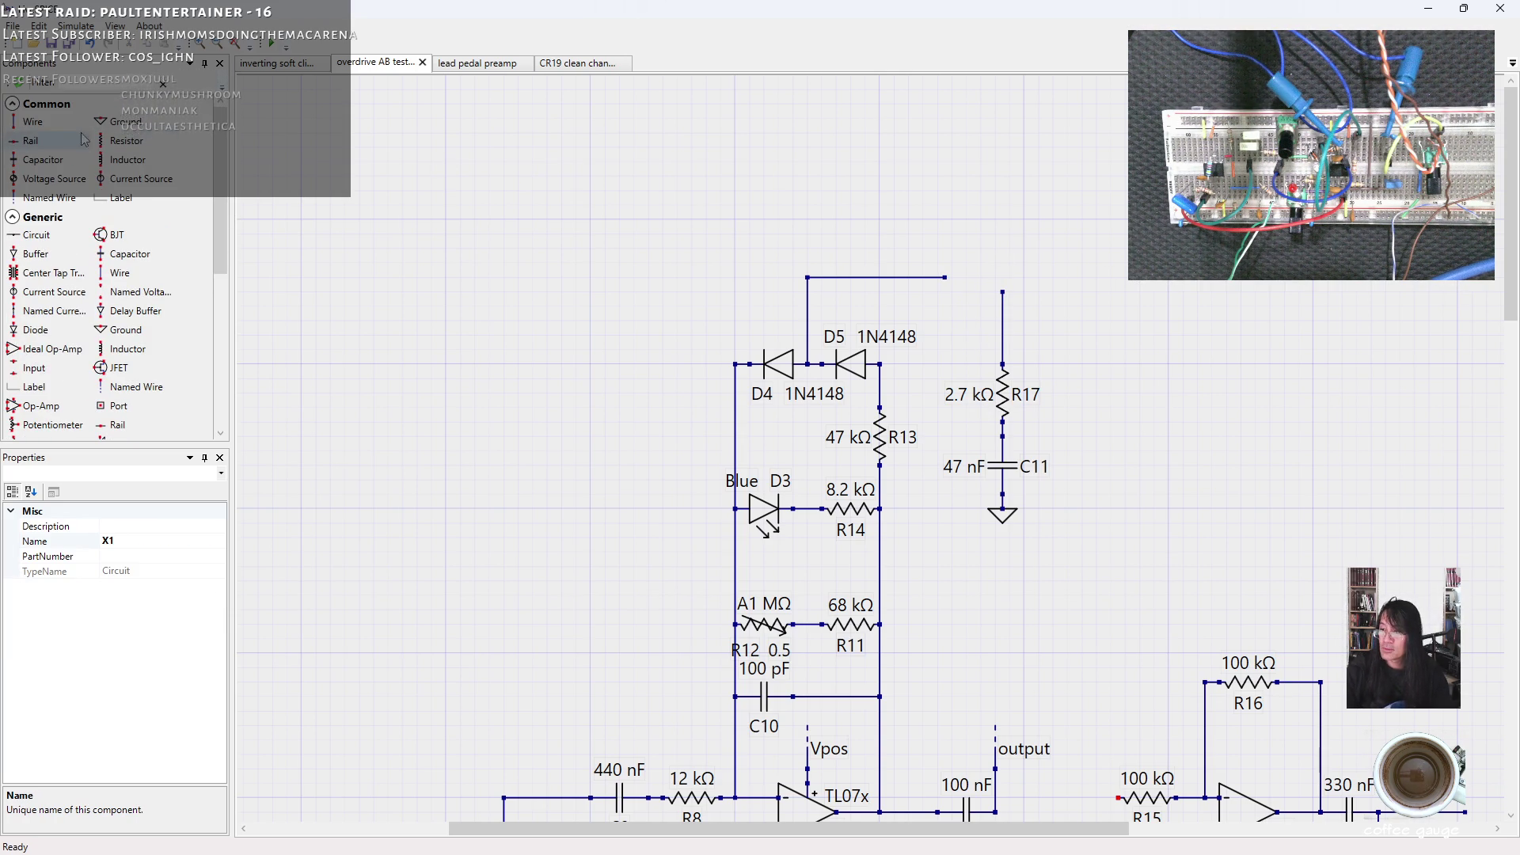
left_click_drag(946, 278, 1004, 292)
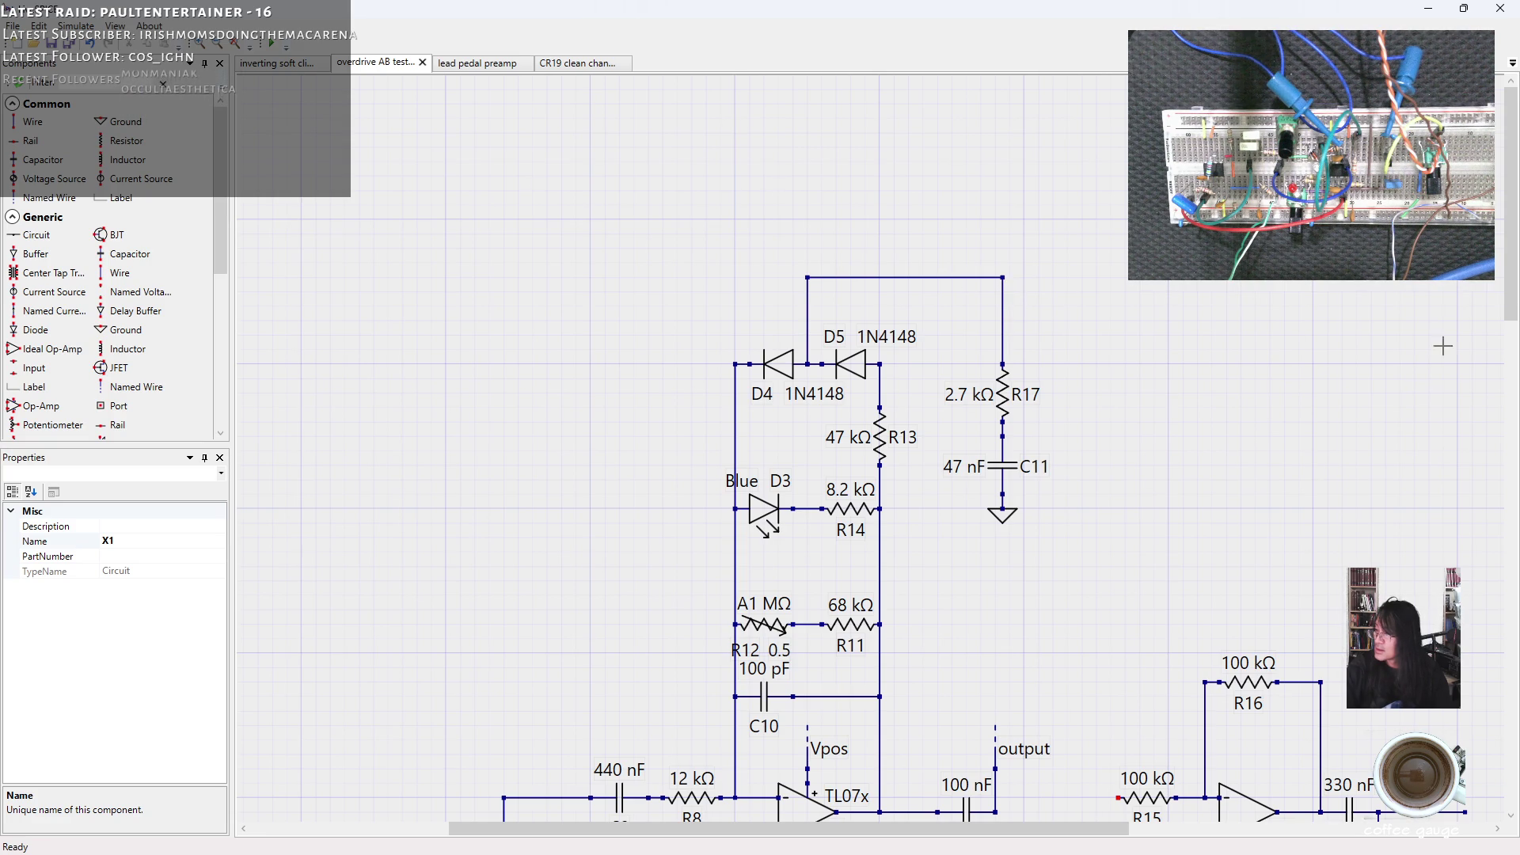
scroll(788, 415, "down", 4)
scroll(788, 416, "down", 4)
scroll(787, 416, "down", 1)
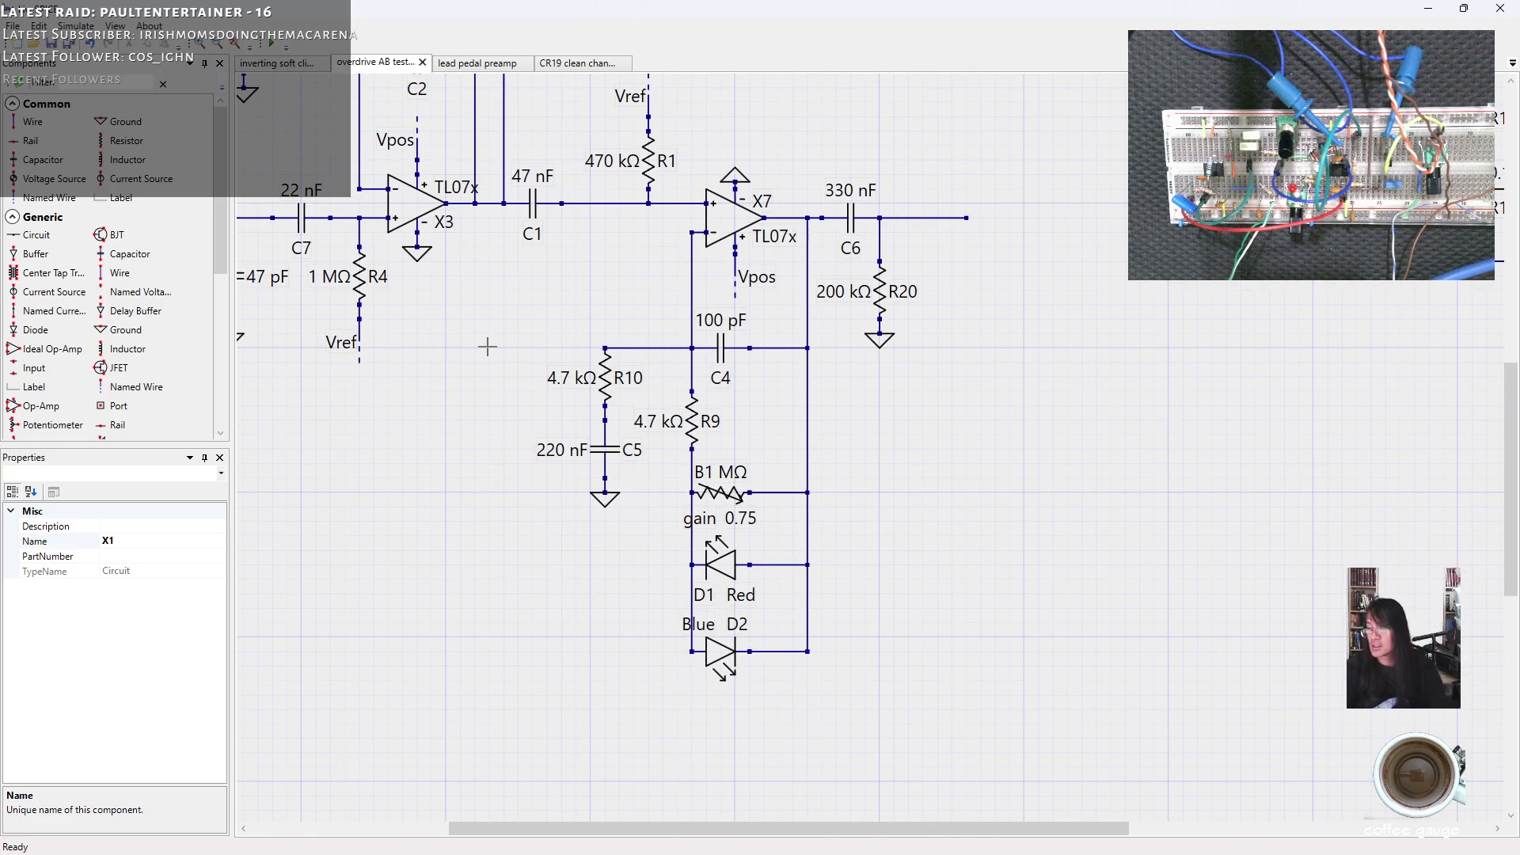
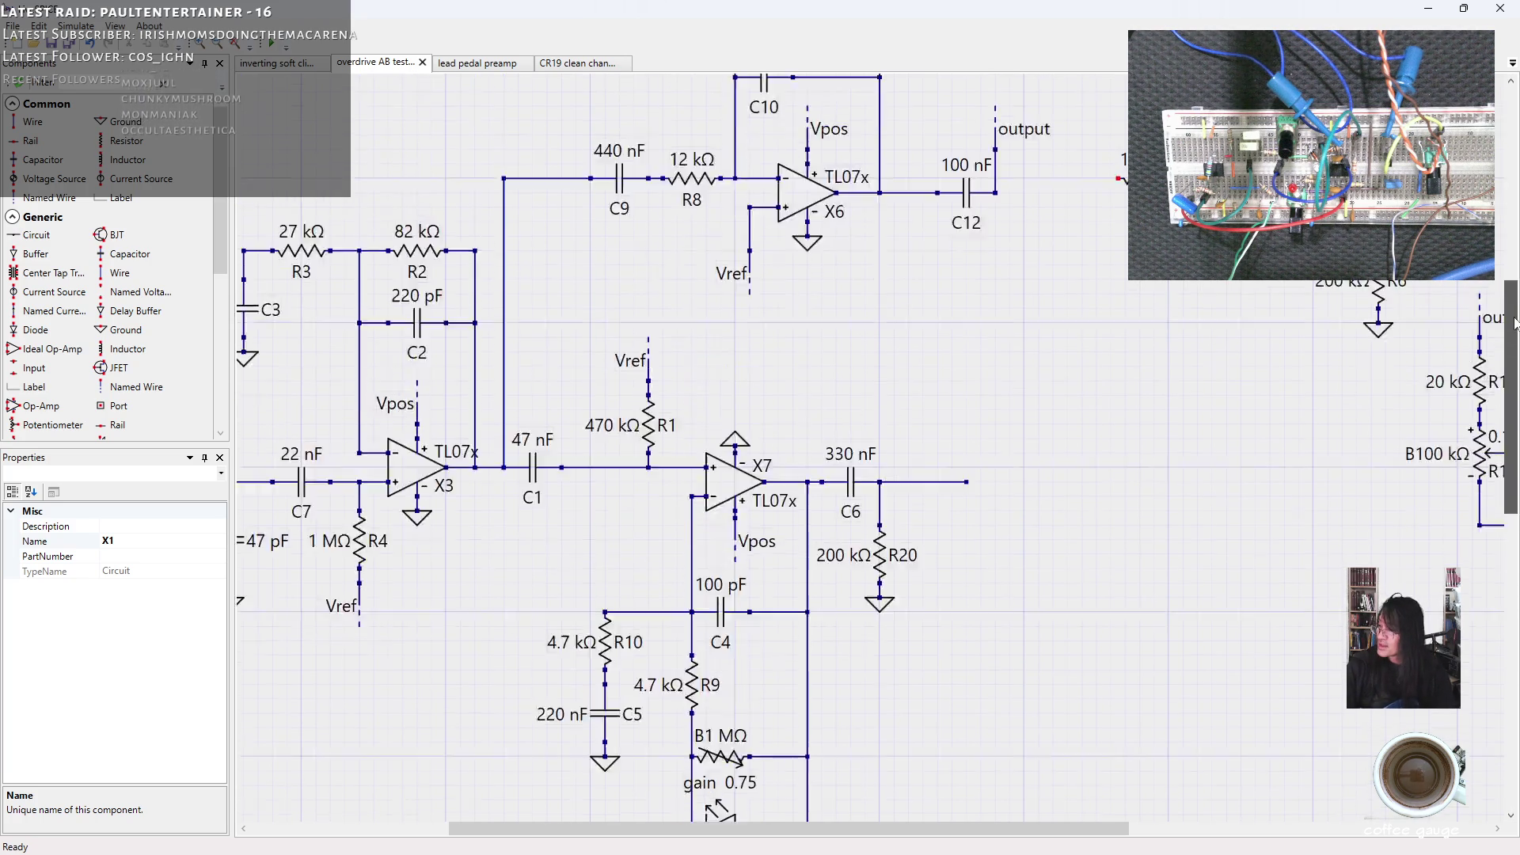
left_click_drag(1514, 414, 1512, 284)
Move the 'output' wire label onto C6's open end after the X7 stage.
mouse_move(993, 296)
left_mouse_down()
mouse_move(1049, 340)
mouse_move(965, 627)
left_mouse_up()
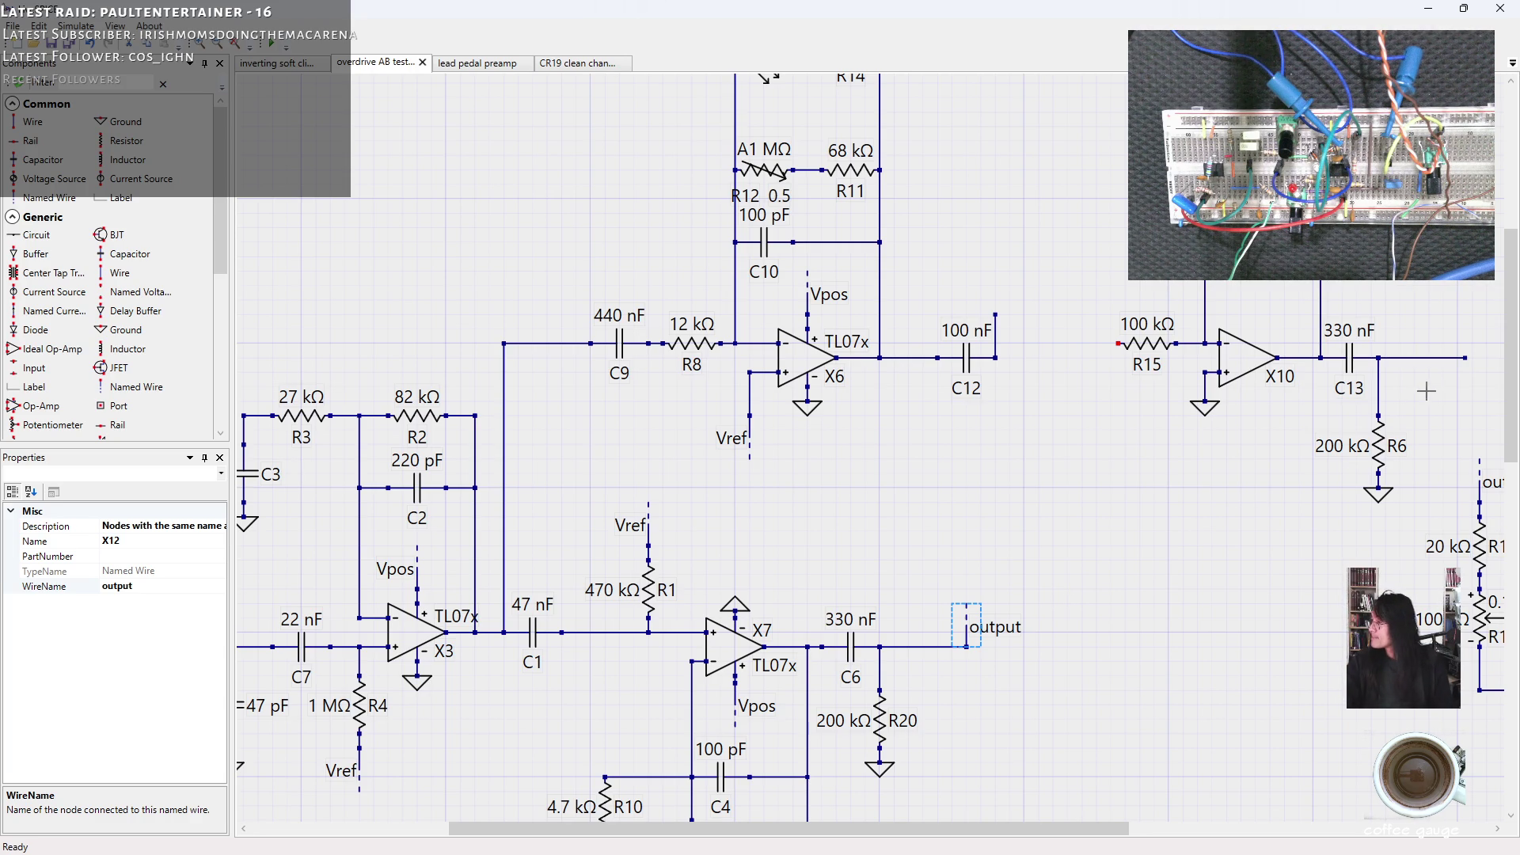
left_click_drag(1515, 391, 1513, 519)
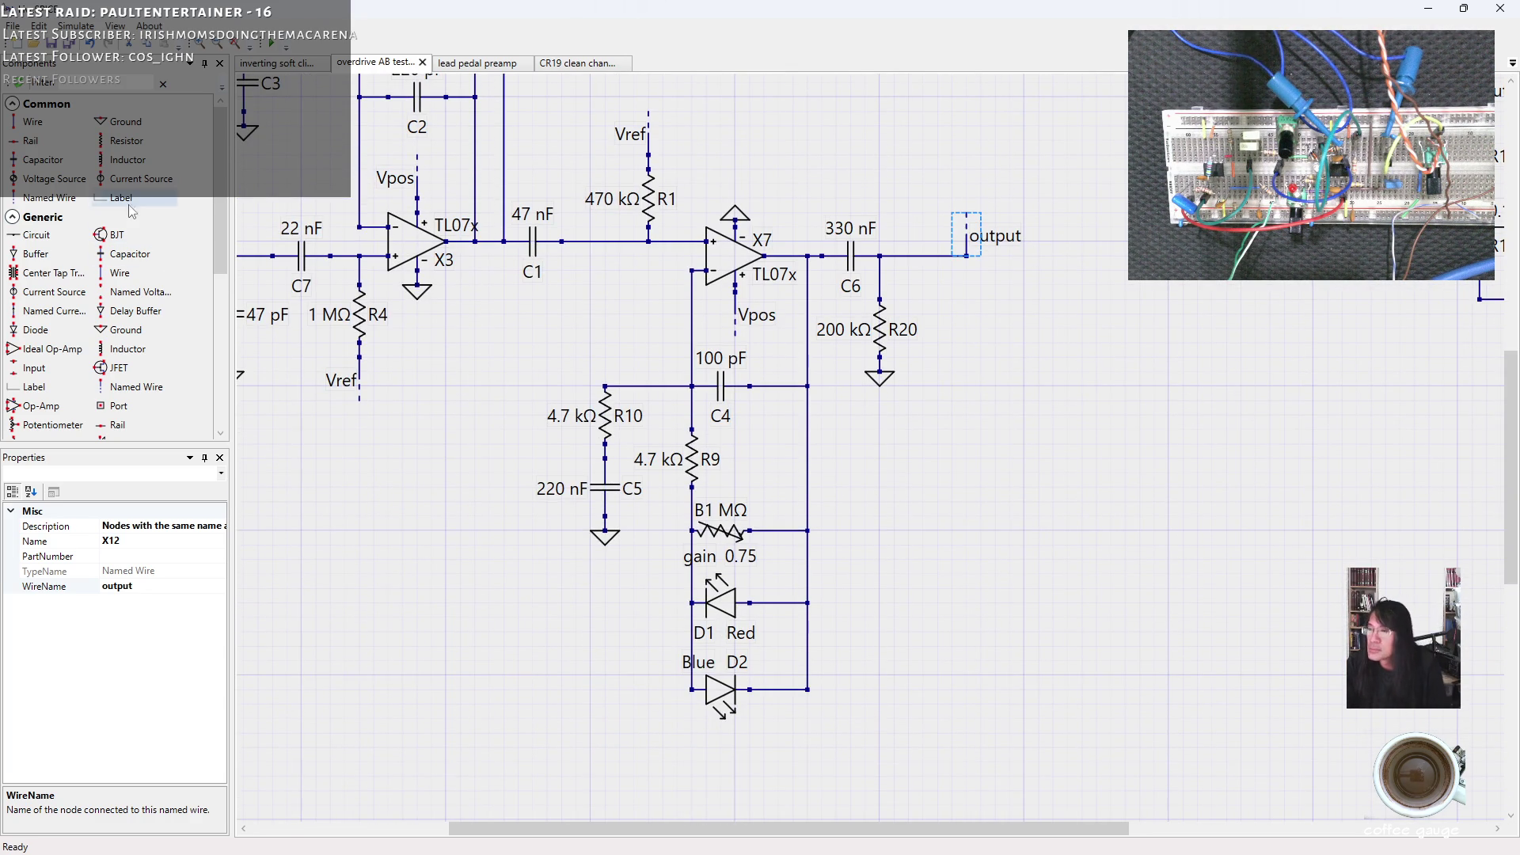
left_click(123, 259)
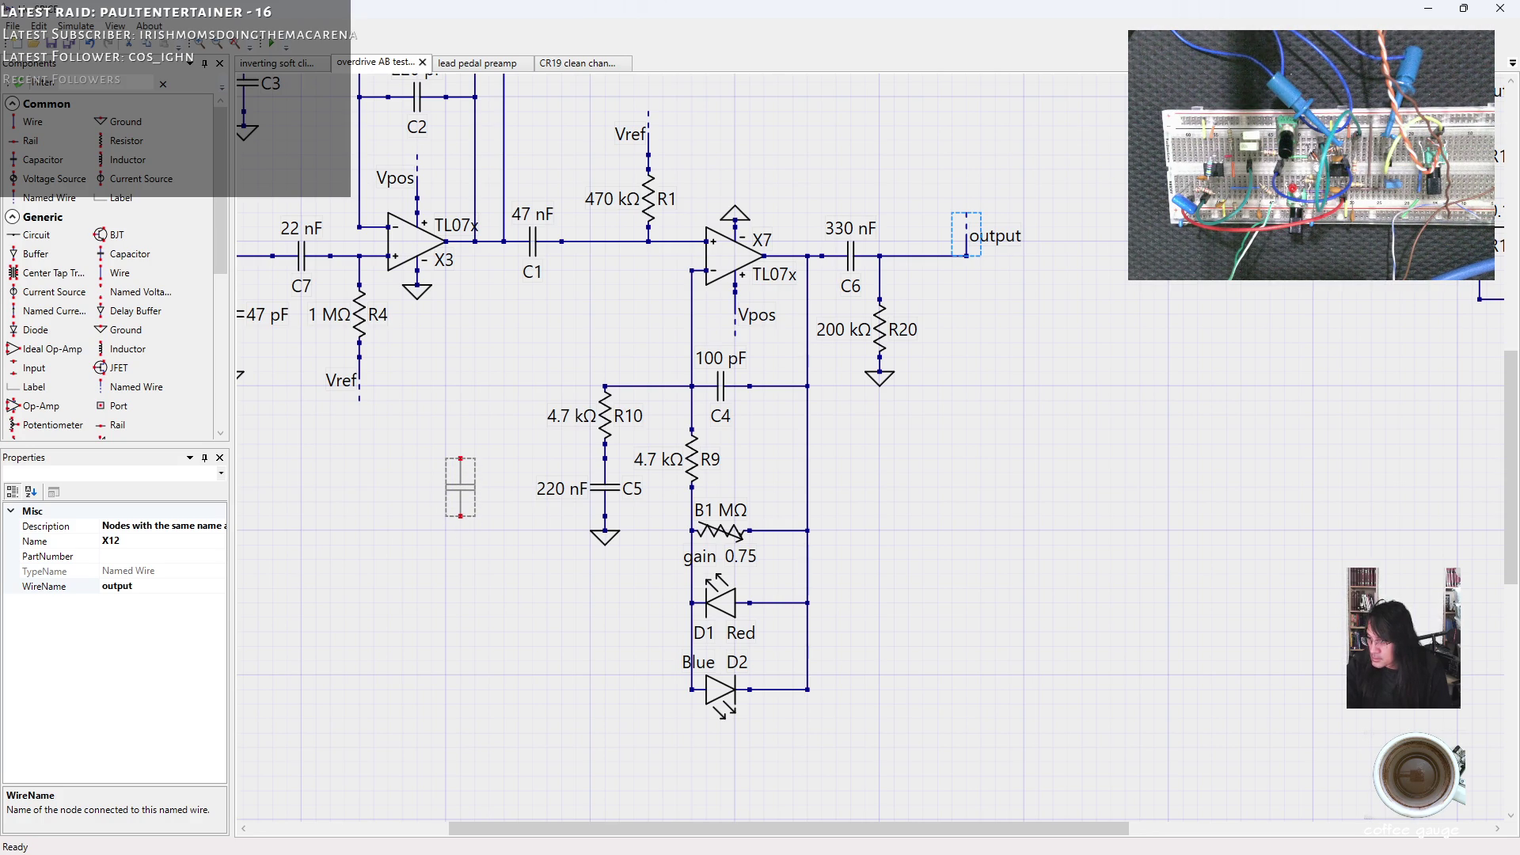
Place 100 µF capacitor C15 with 100 Ω resistor R21 above it and a ground below.
left_click(460, 488)
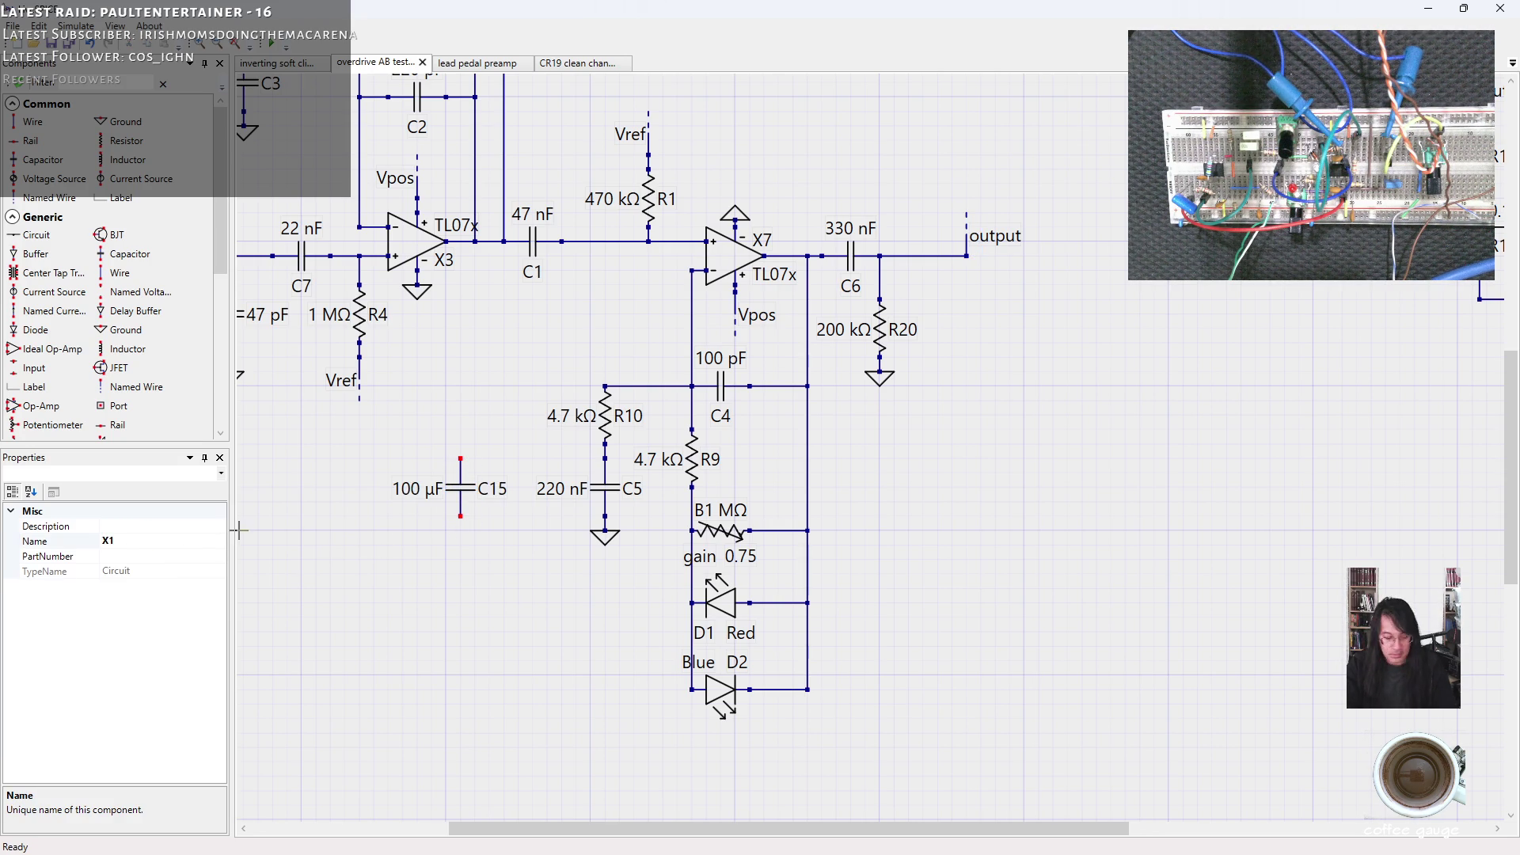
left_click(110, 143)
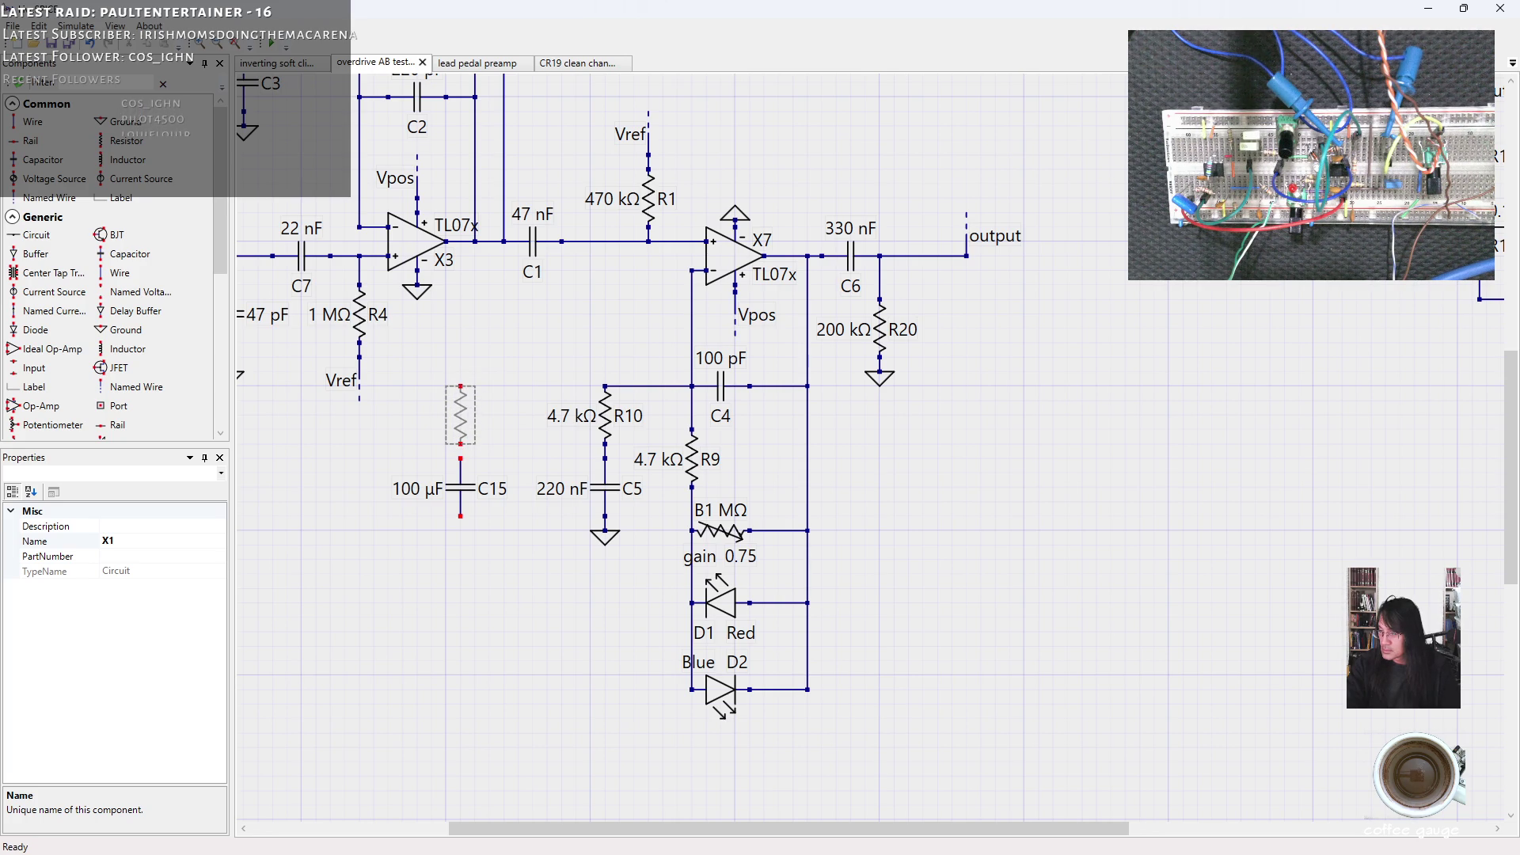
left_click(460, 413)
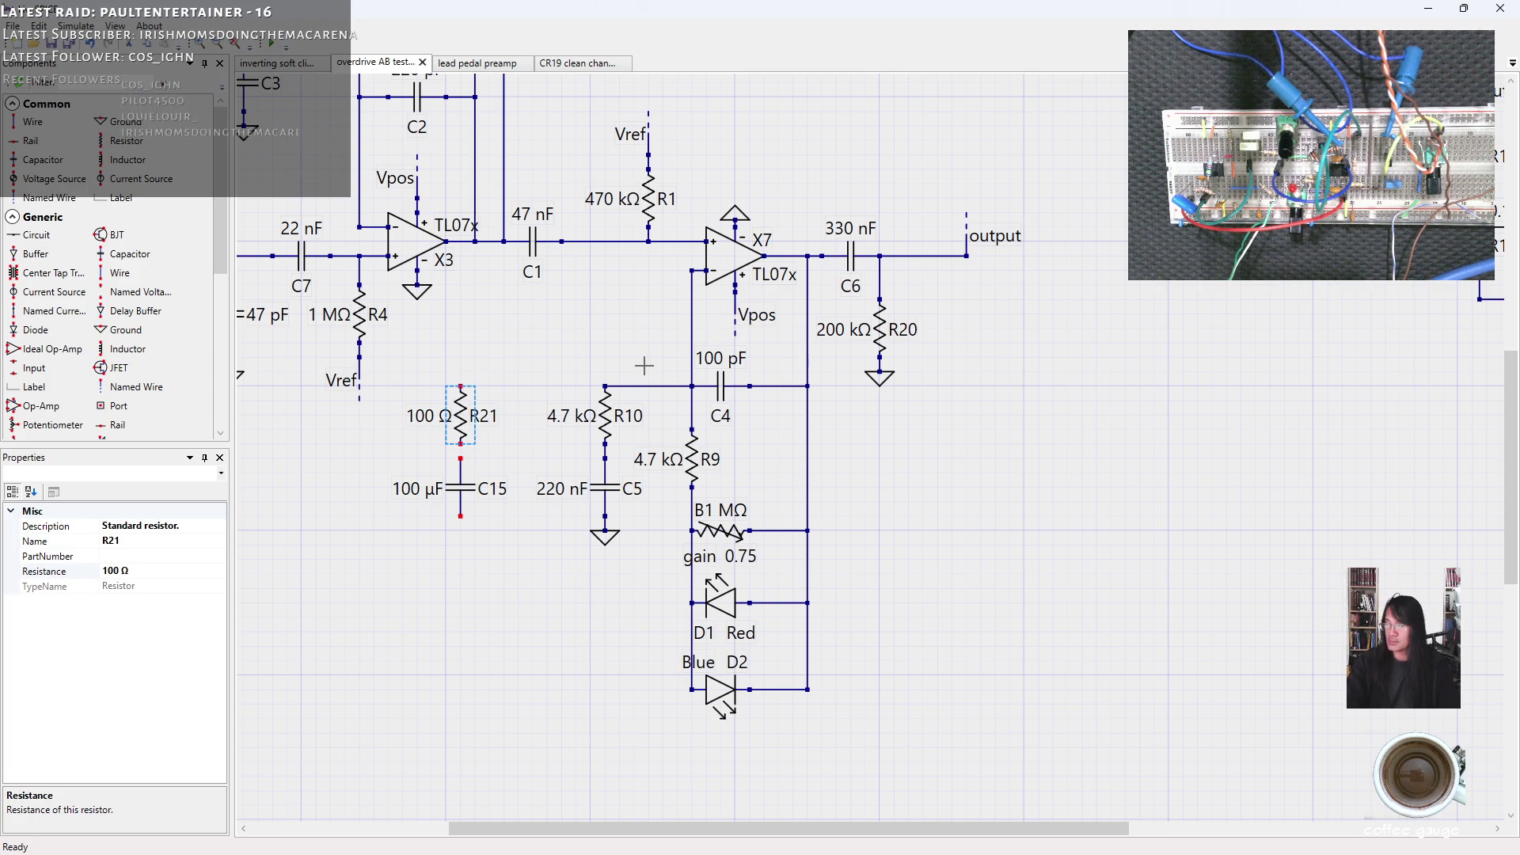
left_click(100, 122)
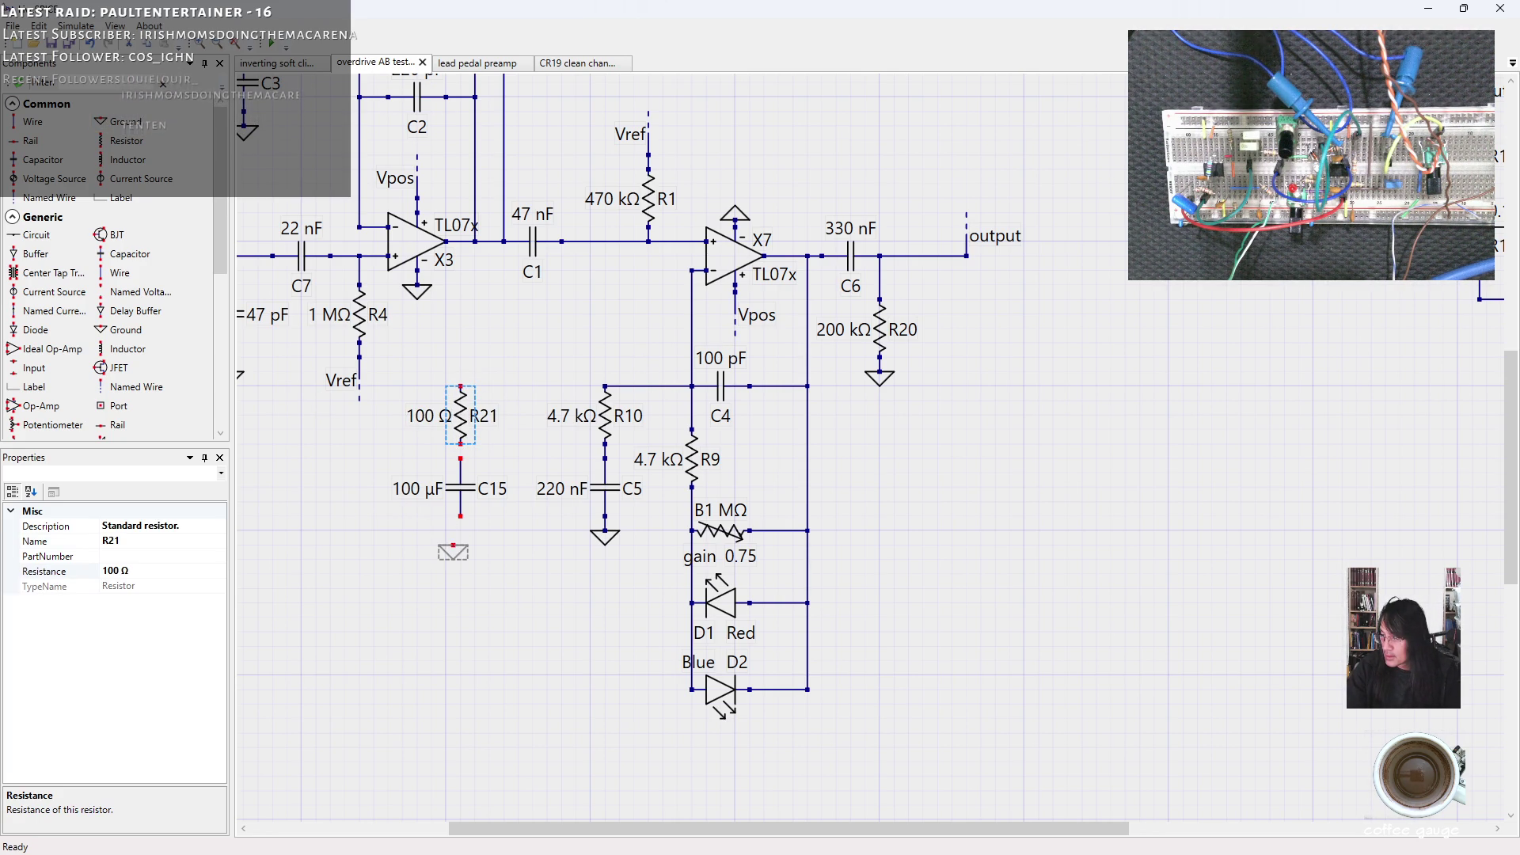
left_click(461, 537)
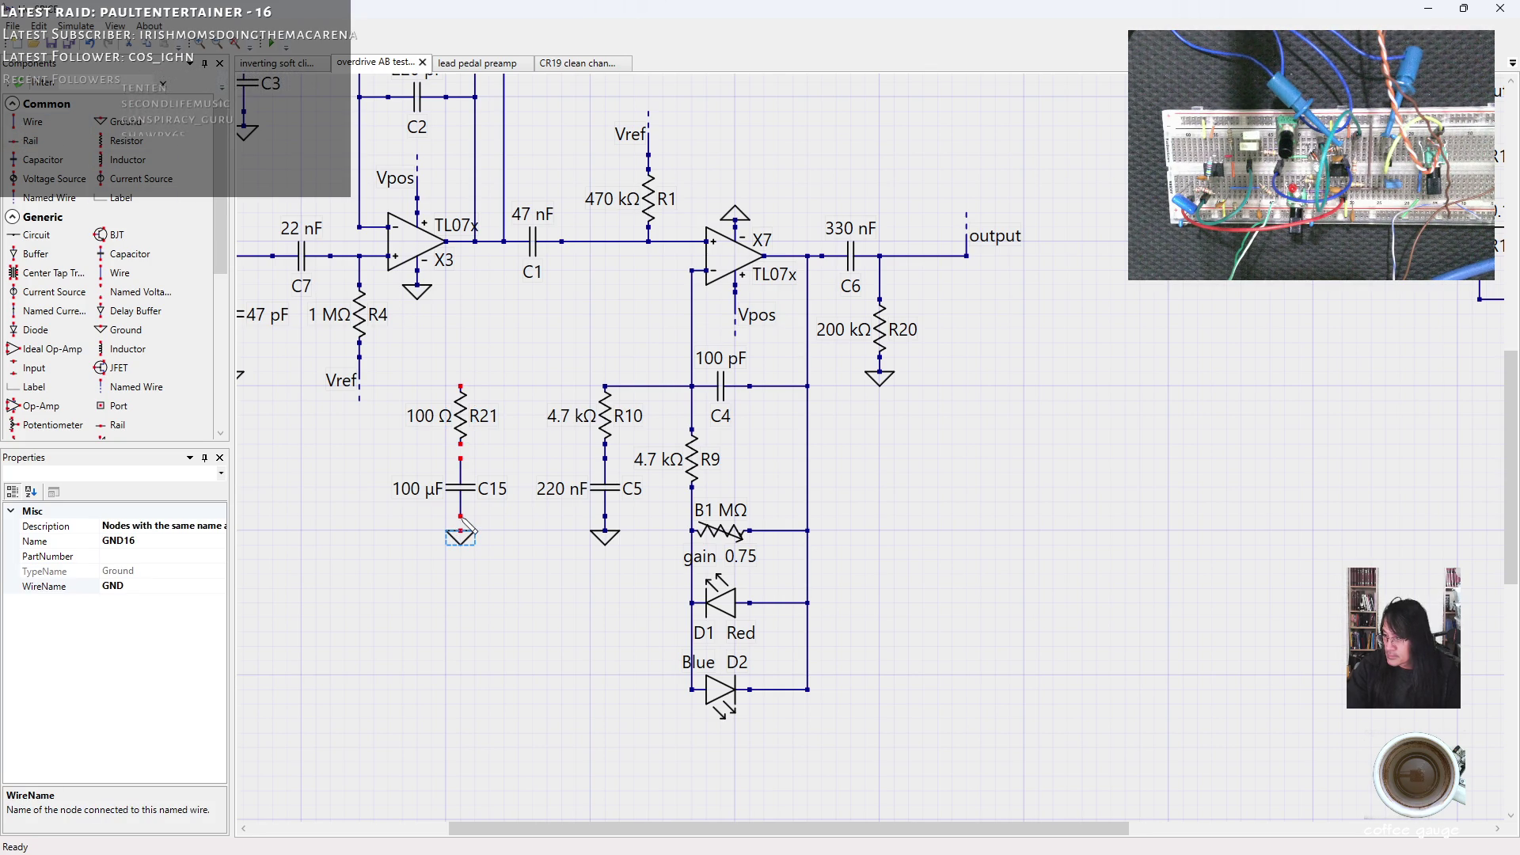
left_click_drag(467, 538, 463, 536)
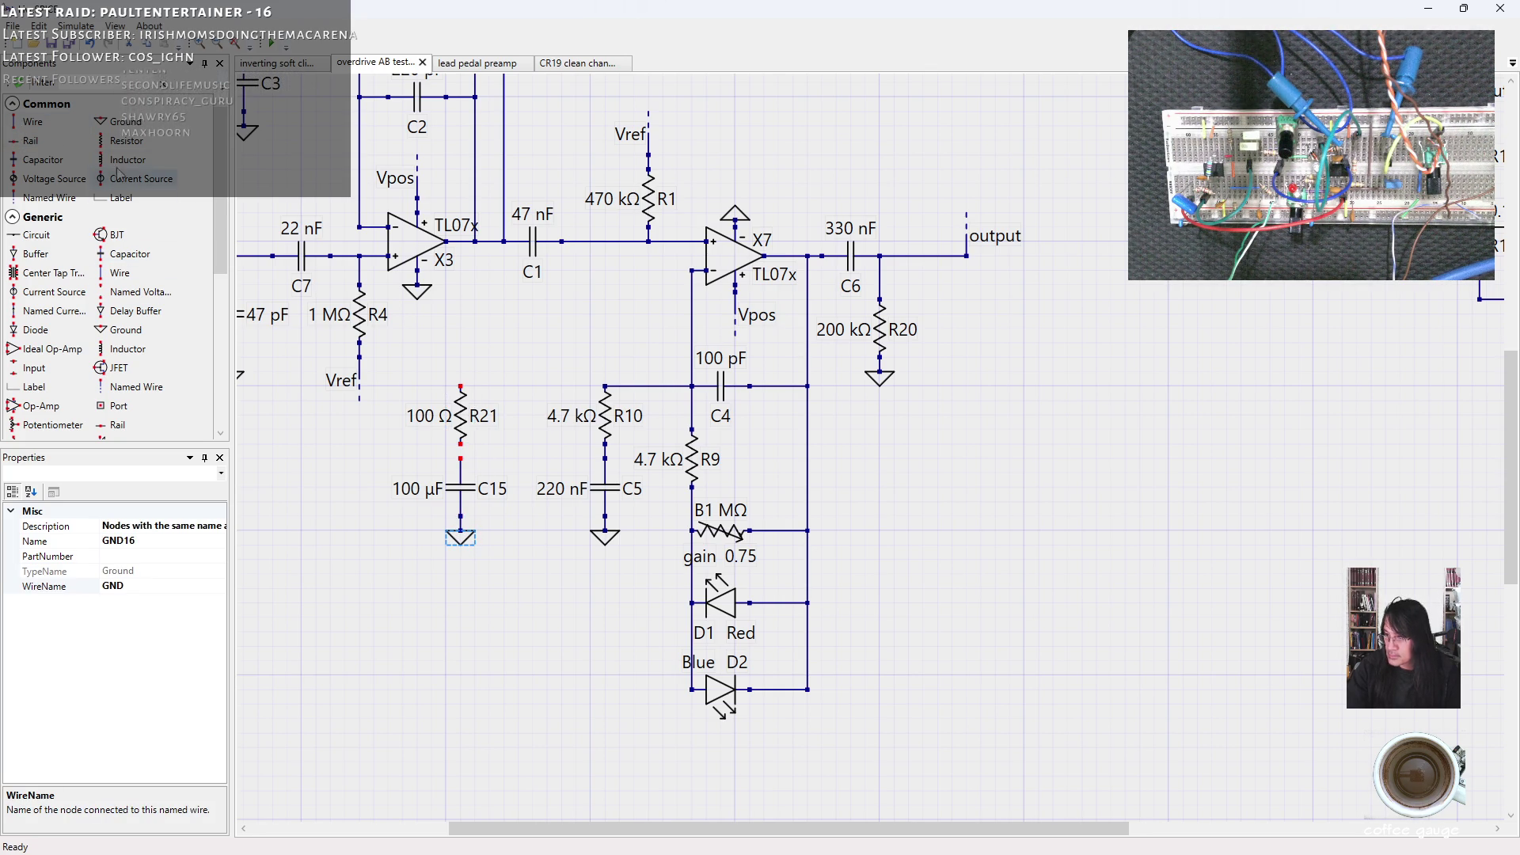
Wire R10's top node across to the top of R21.
left_click(48, 130)
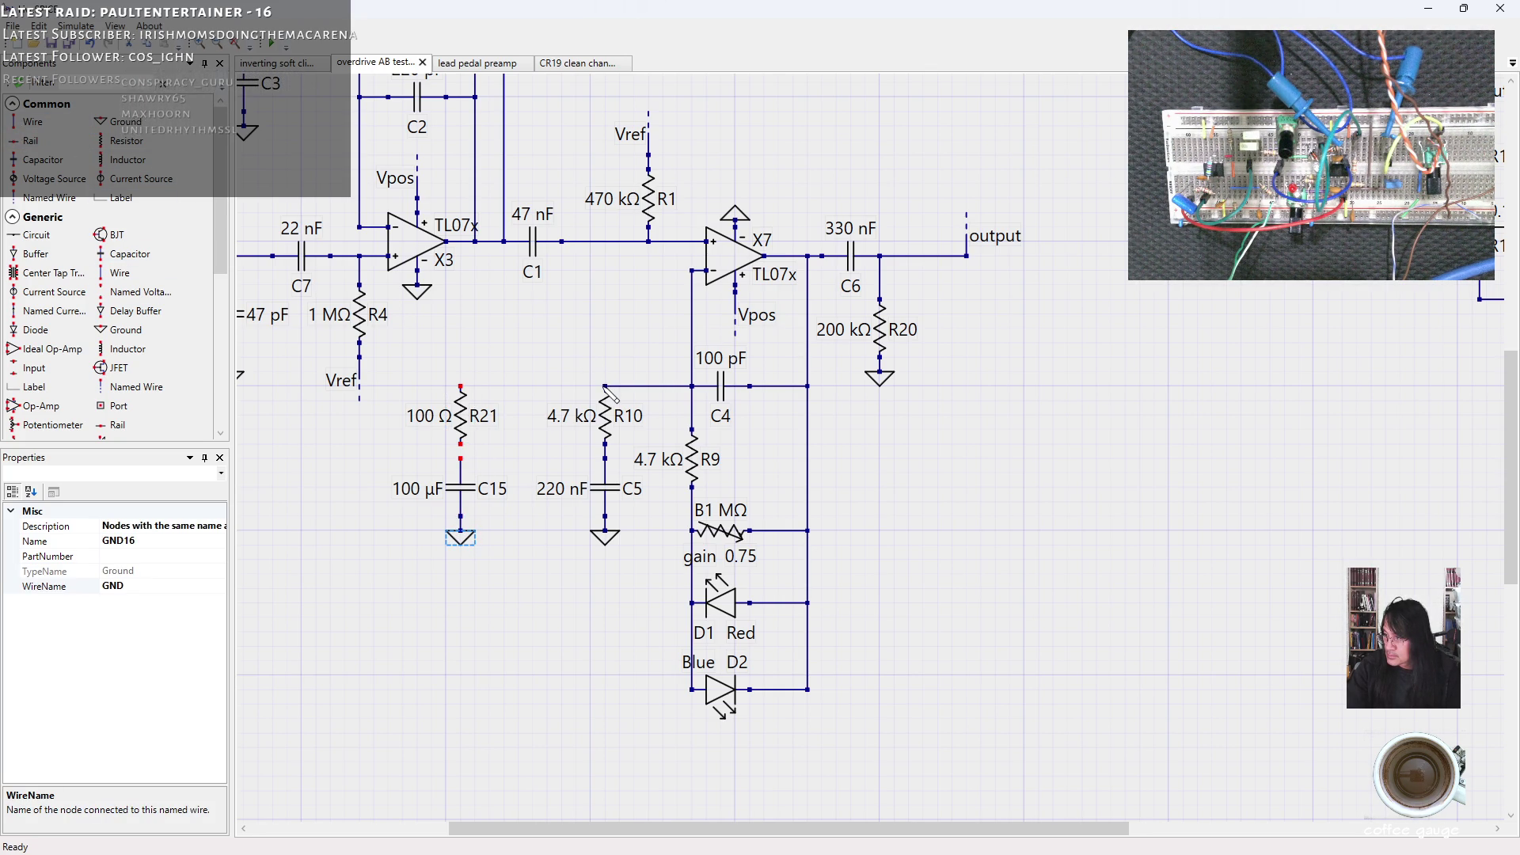
left_click_drag(605, 388, 462, 388)
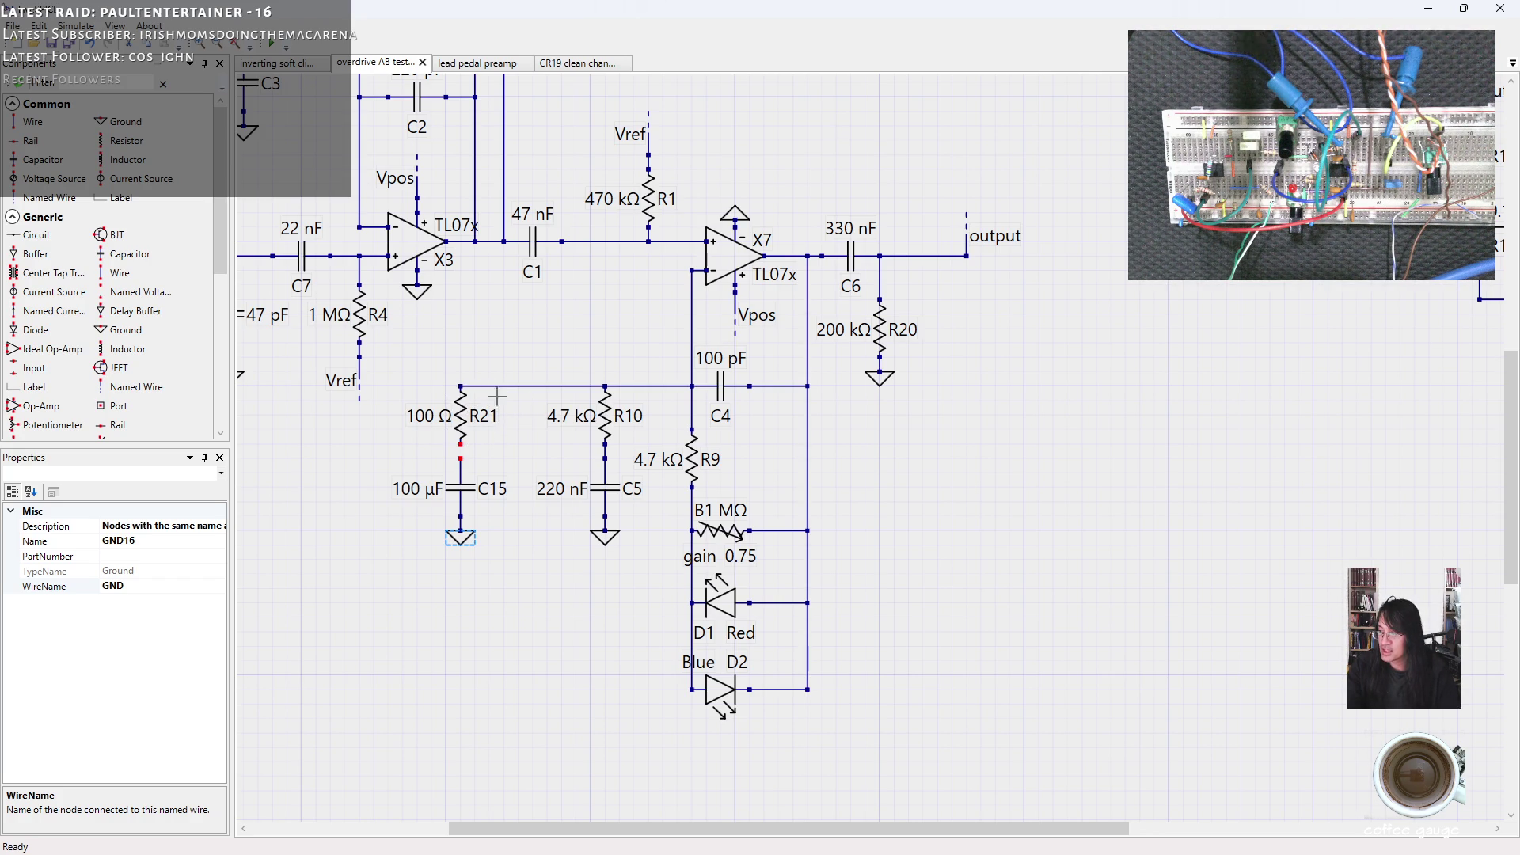
Delete R21 and replace it with a 10 kΩ variable resistor above C15.
left_click(451, 415)
key("Delete")
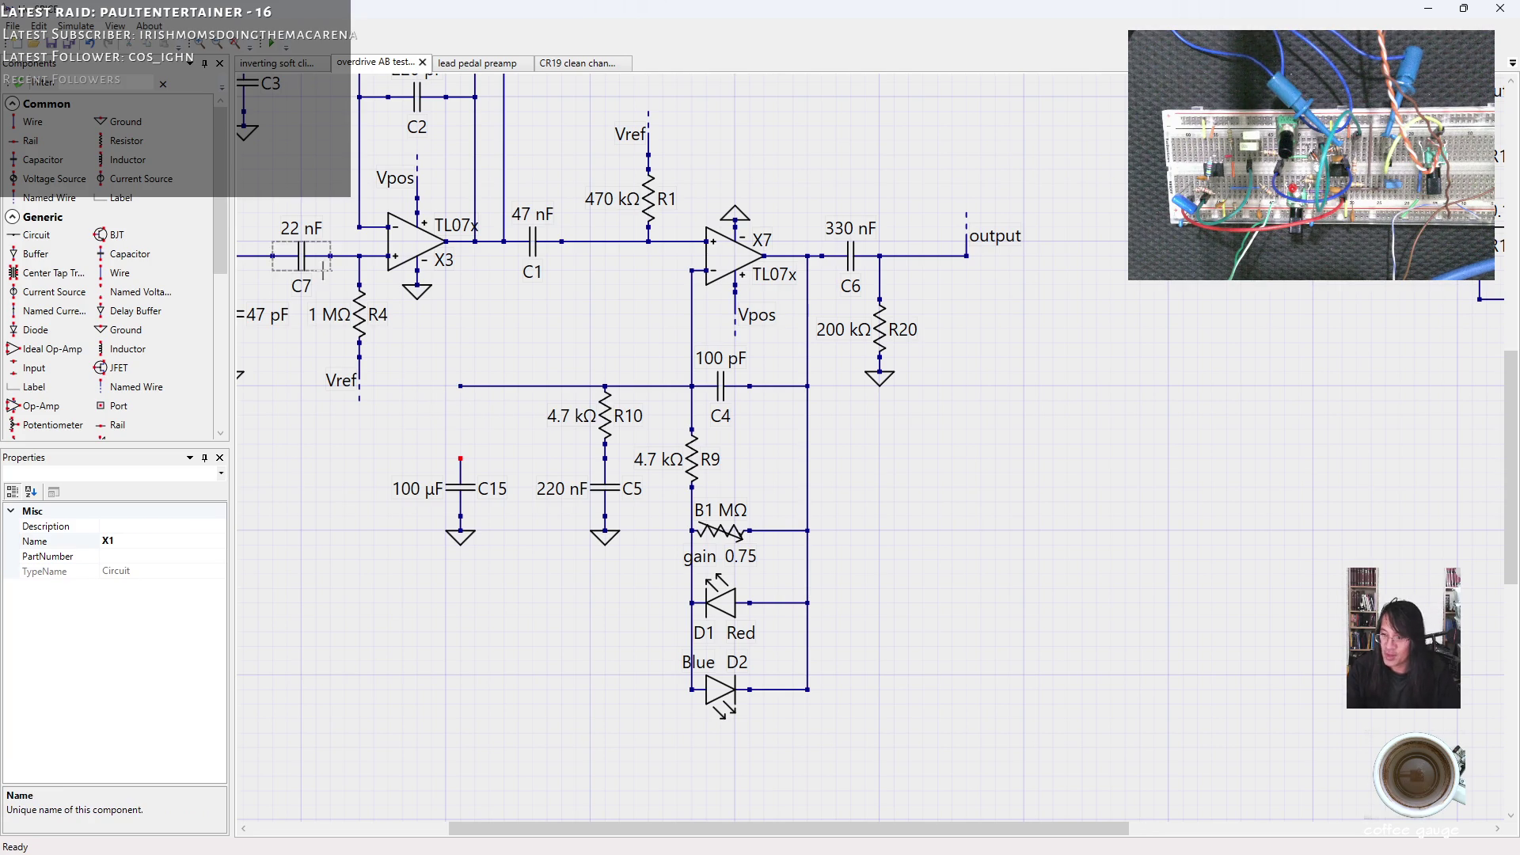
left_click_drag(222, 245, 215, 330)
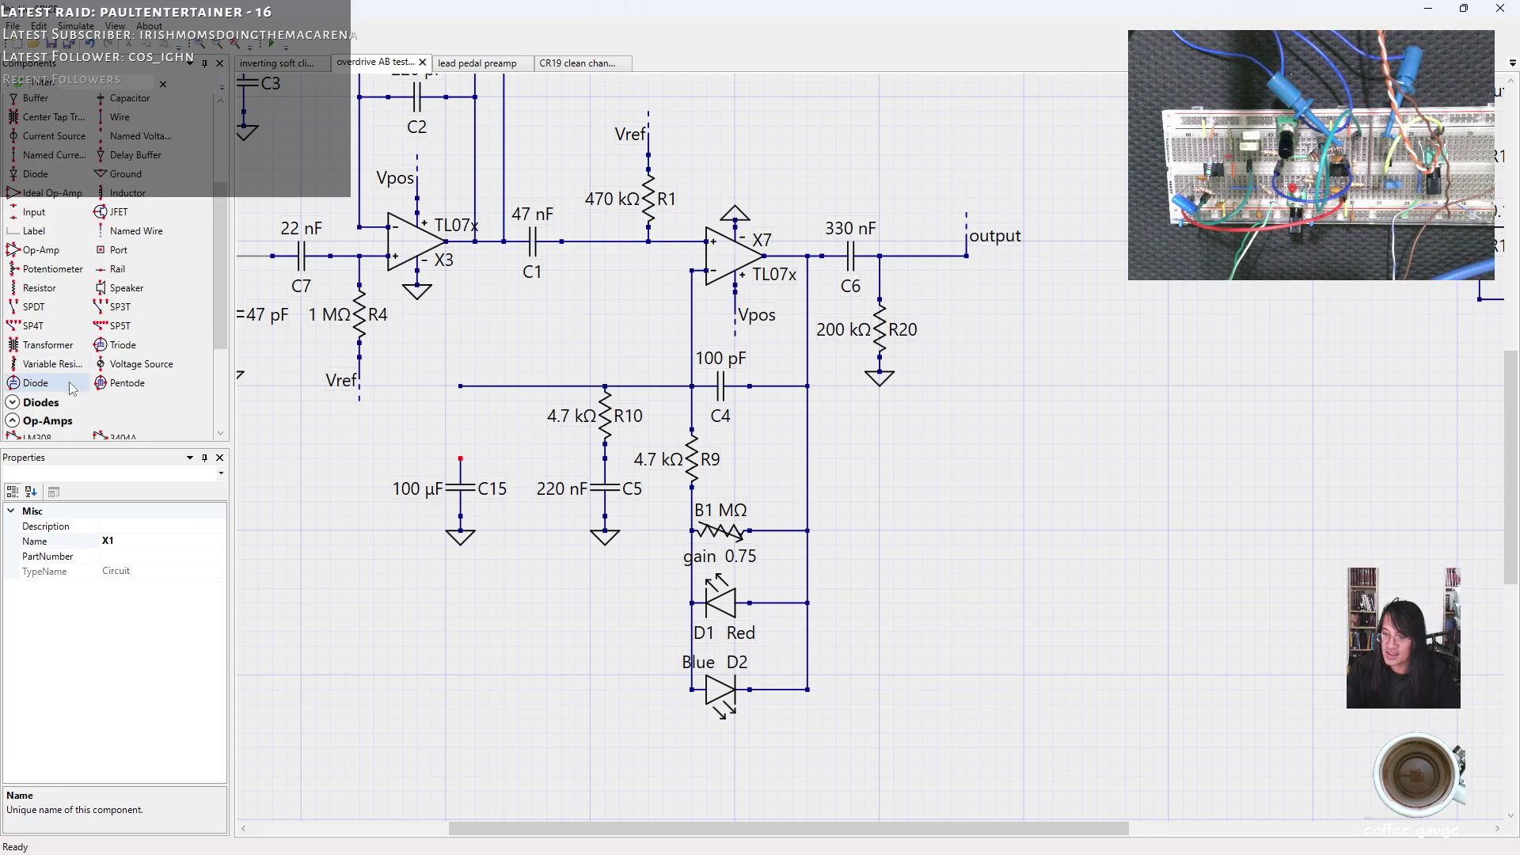
left_click_drag(54, 364, 461, 413)
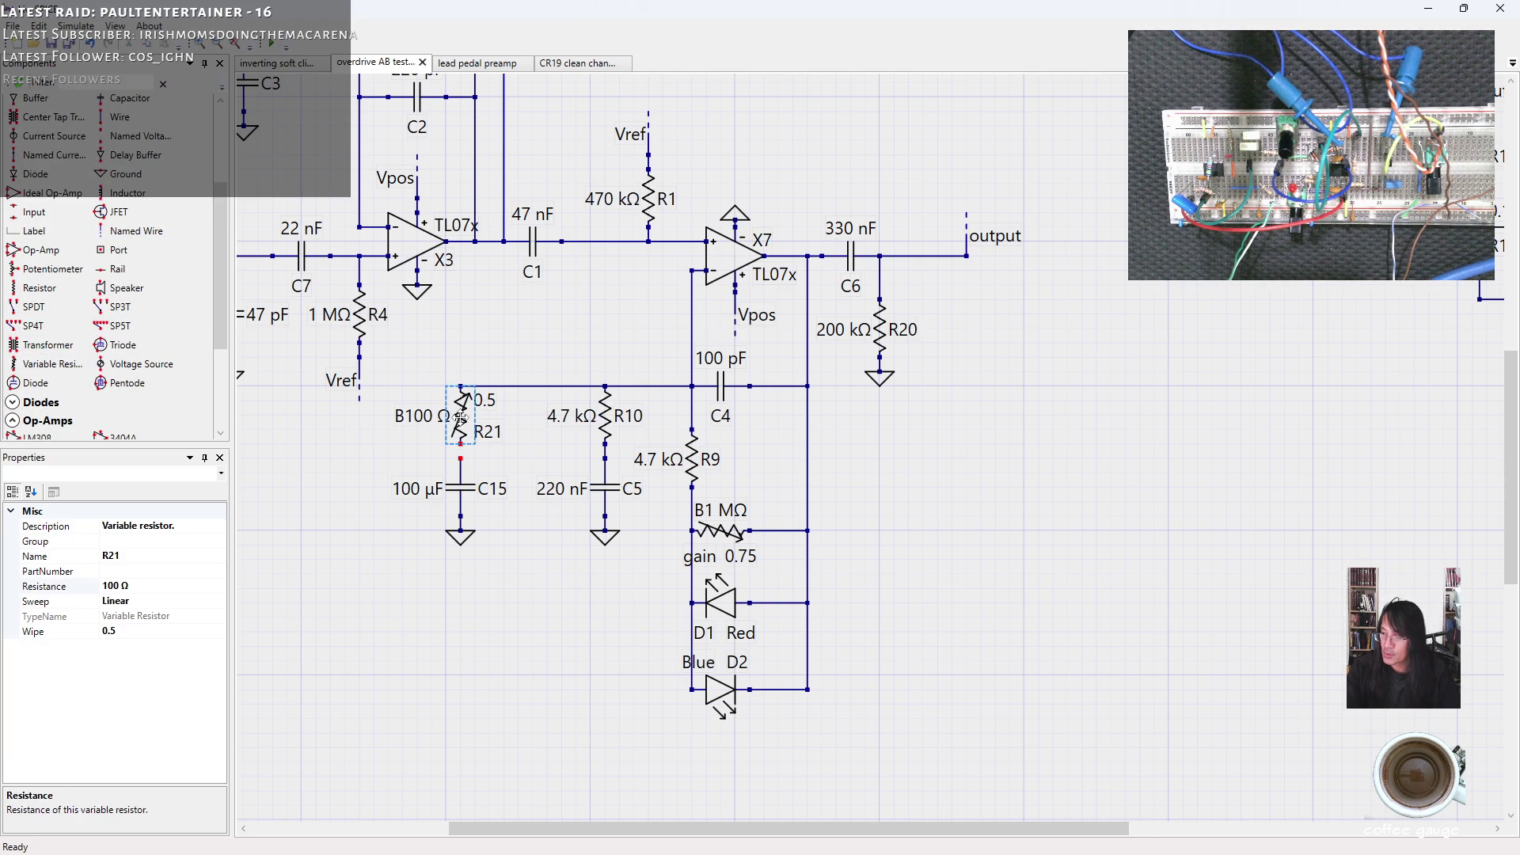
left_click(110, 586)
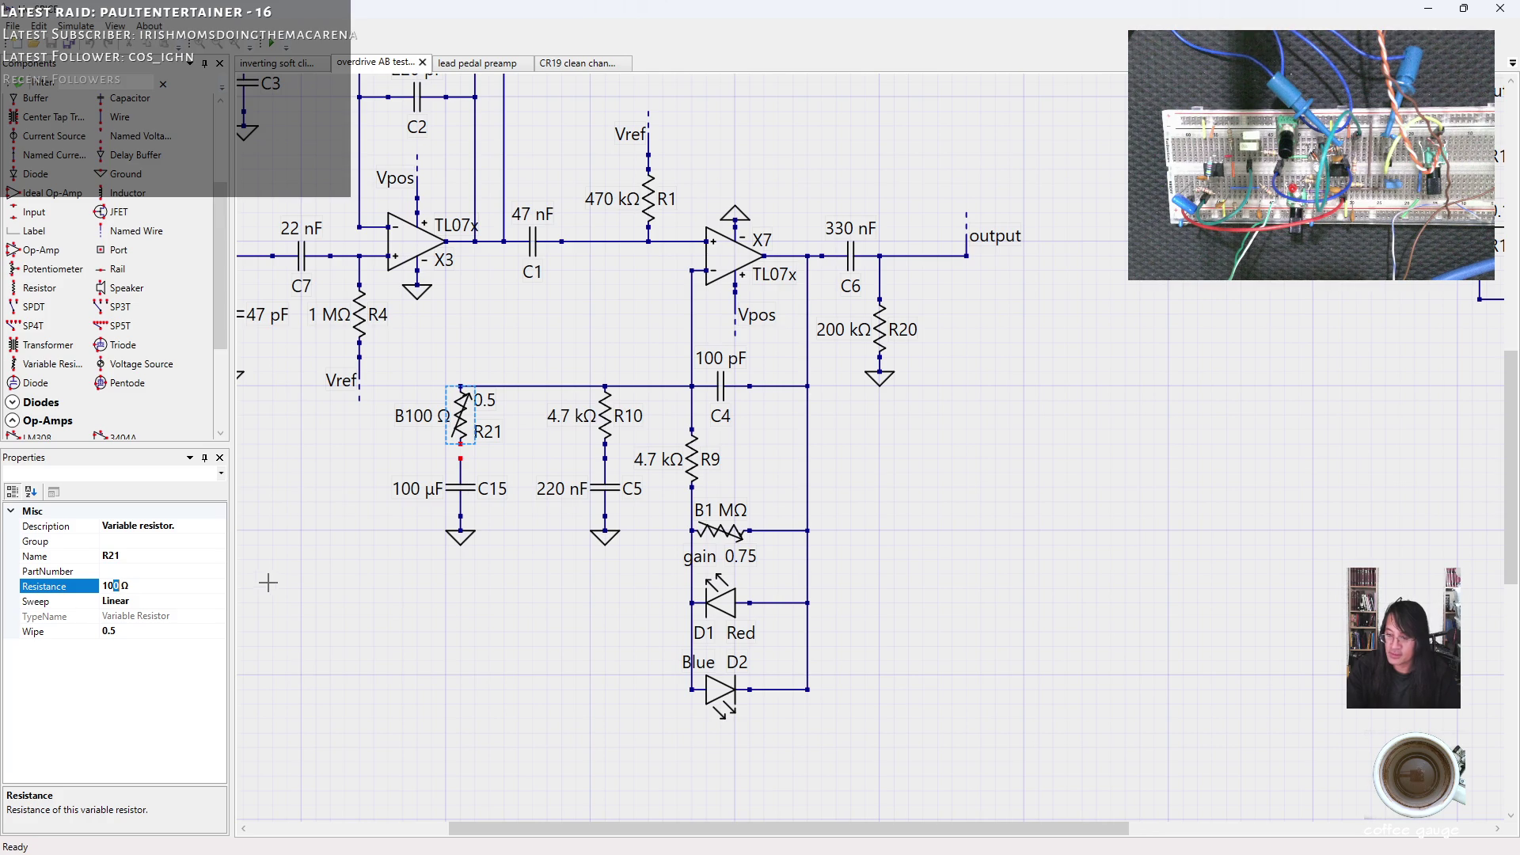
key("Return")
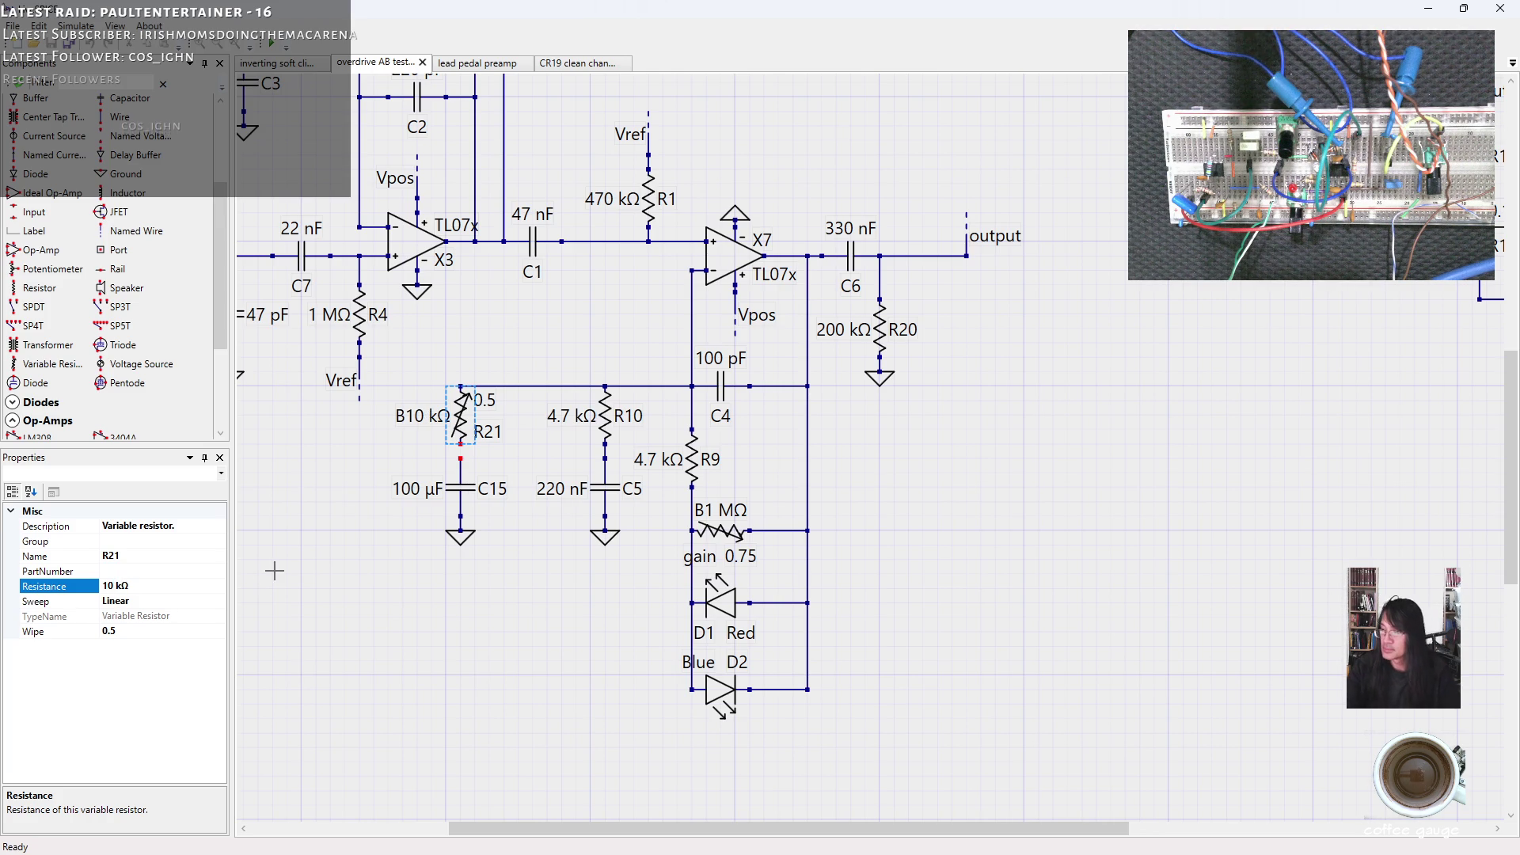
scroll(219, 141, "up", 3)
scroll(219, 140, "up", 1)
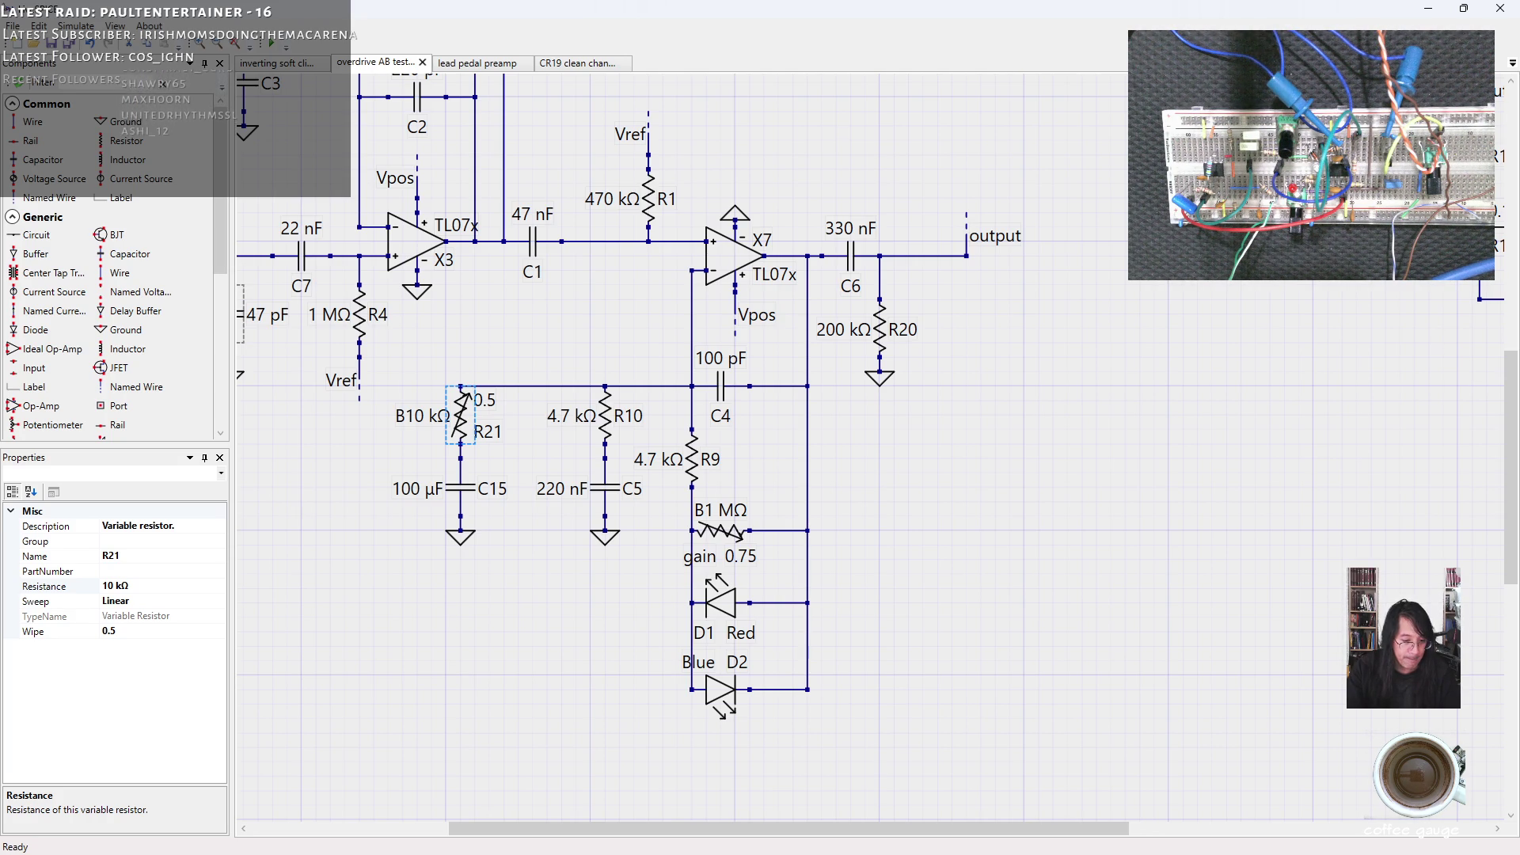
key("alt+Tab")
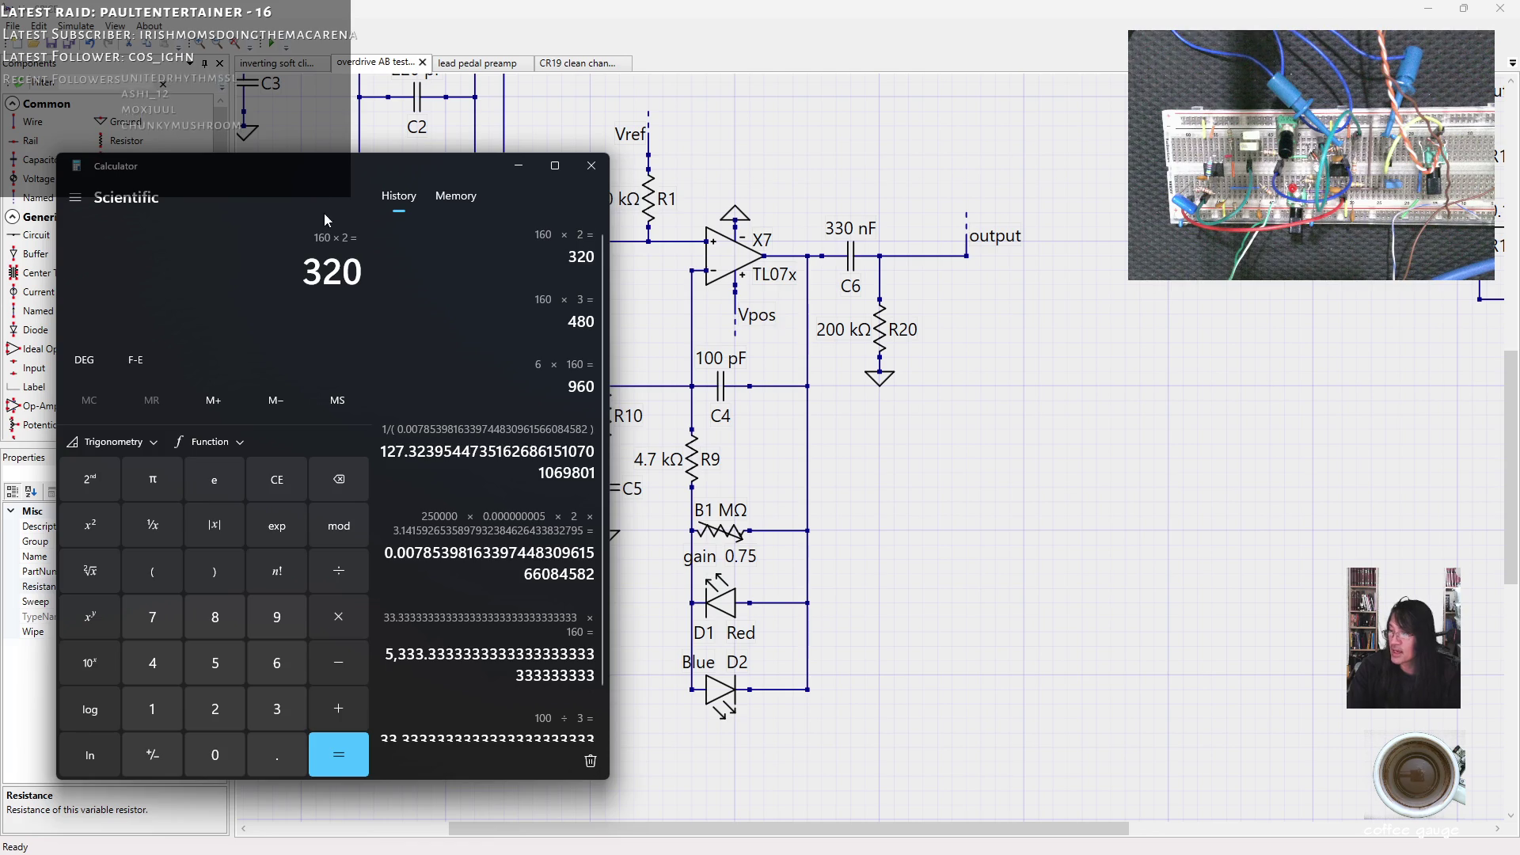
left_click_drag(302, 172, 1068, 134)
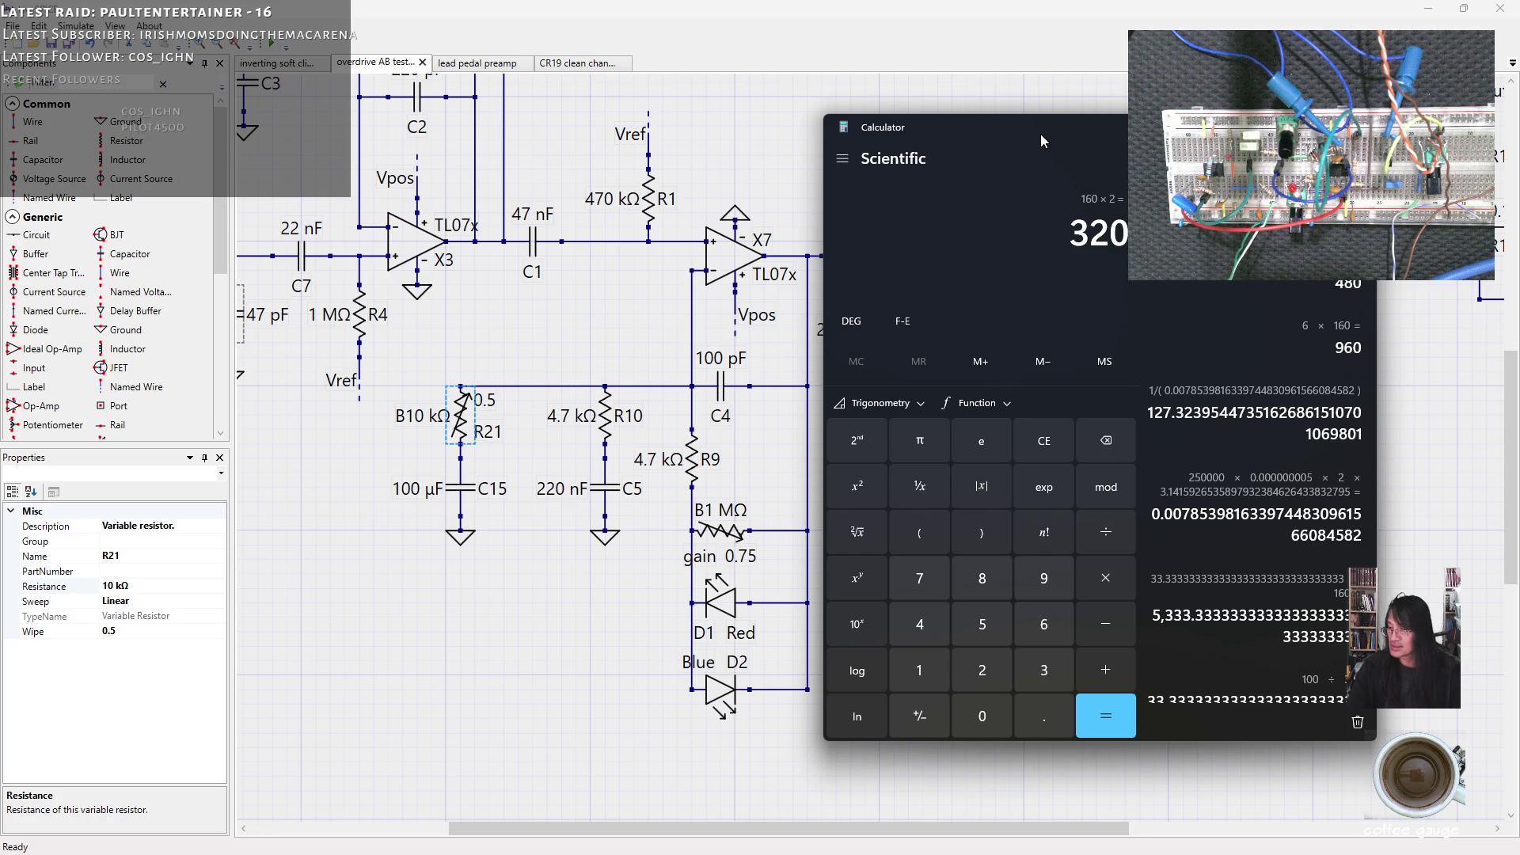
type("2000 ×")
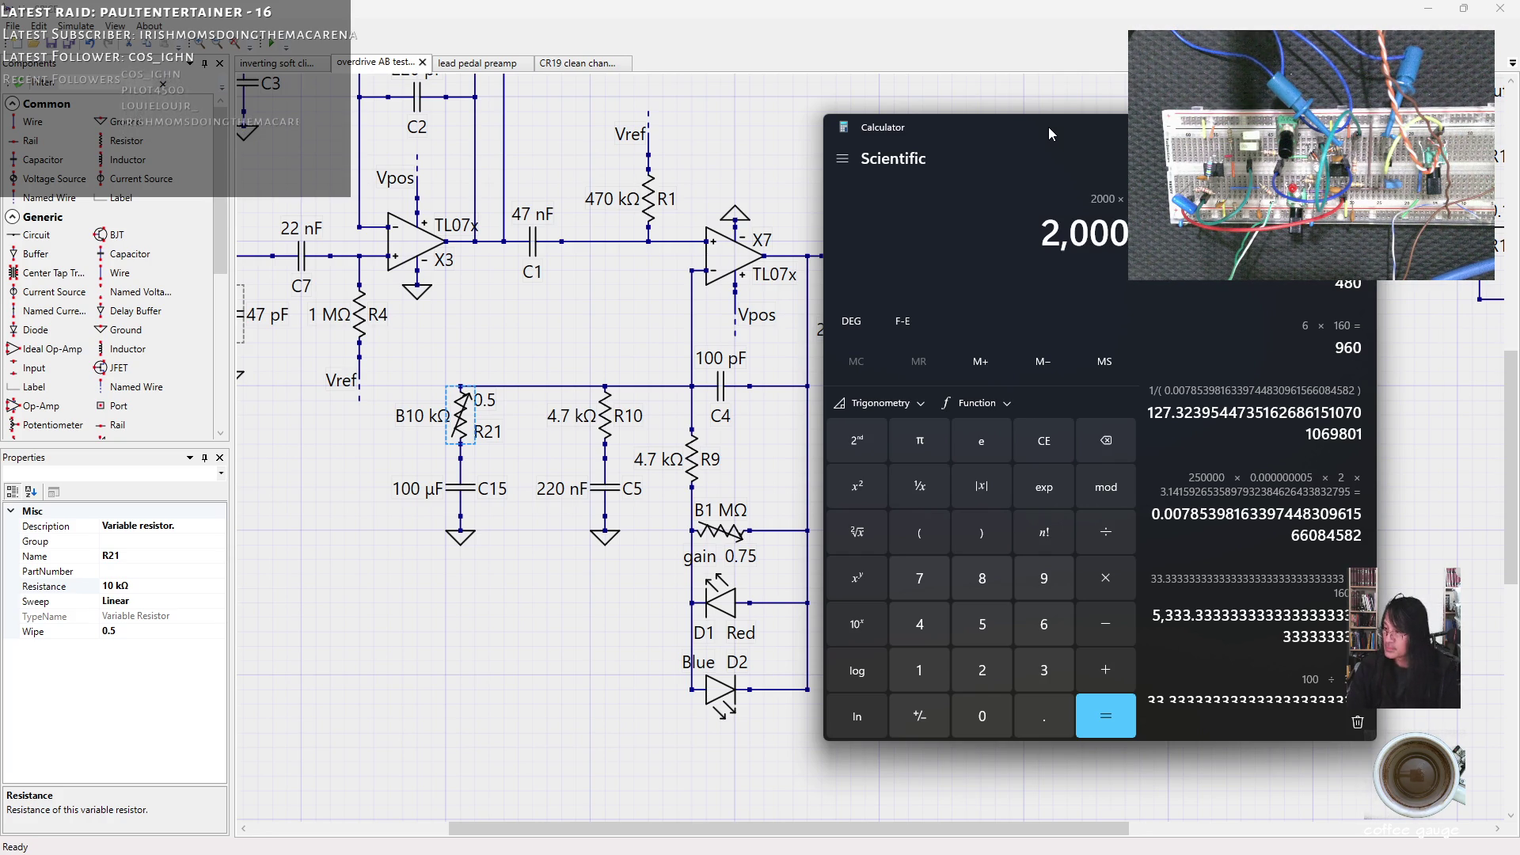
type("*10000")
type("*")
type("2")
type("*")
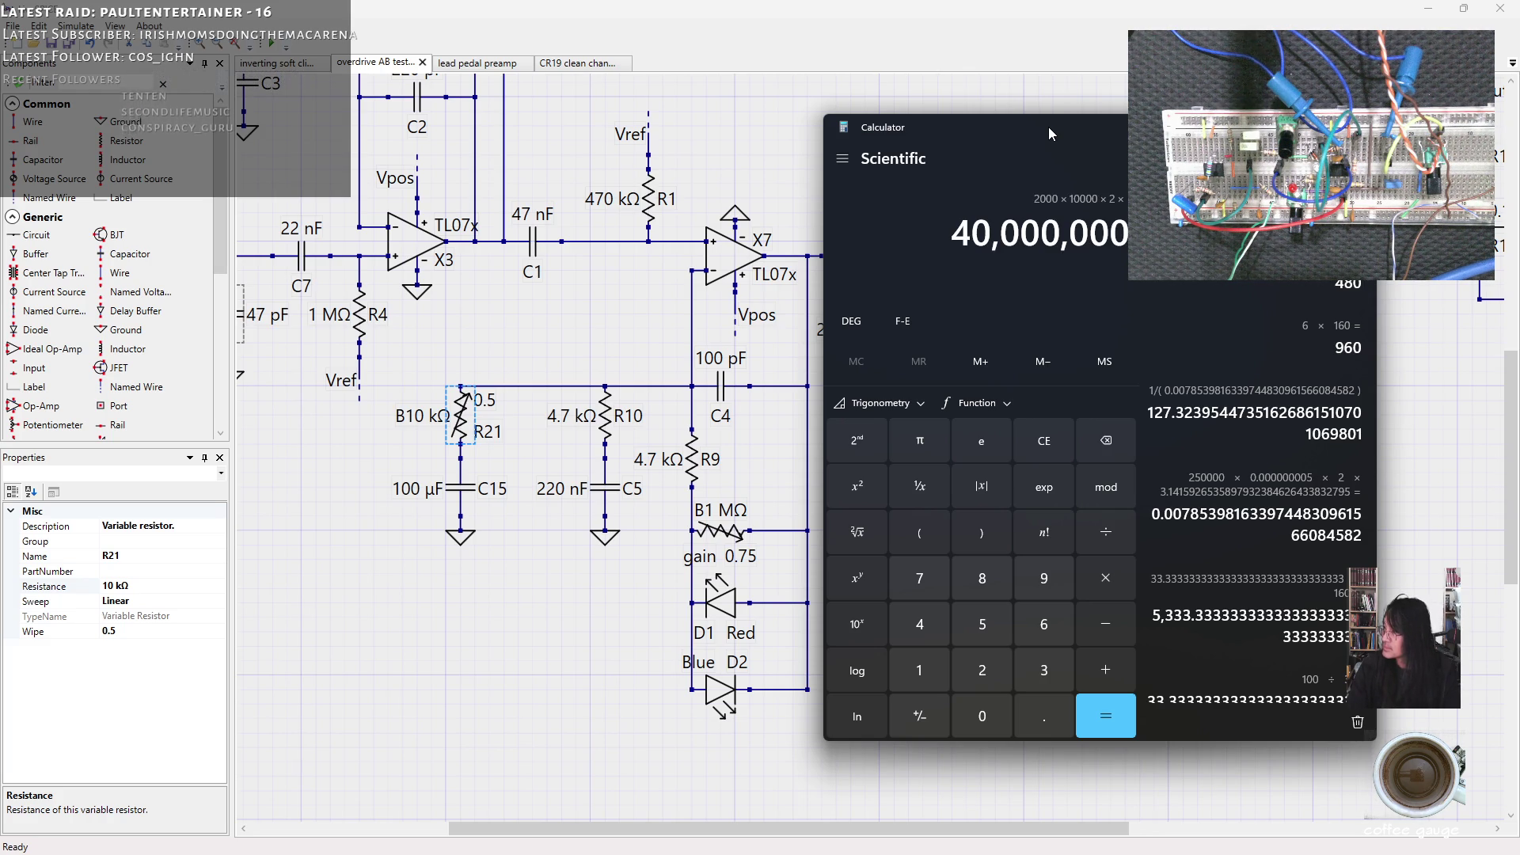
left_click(919, 440)
left_click(1084, 703)
left_click(922, 485)
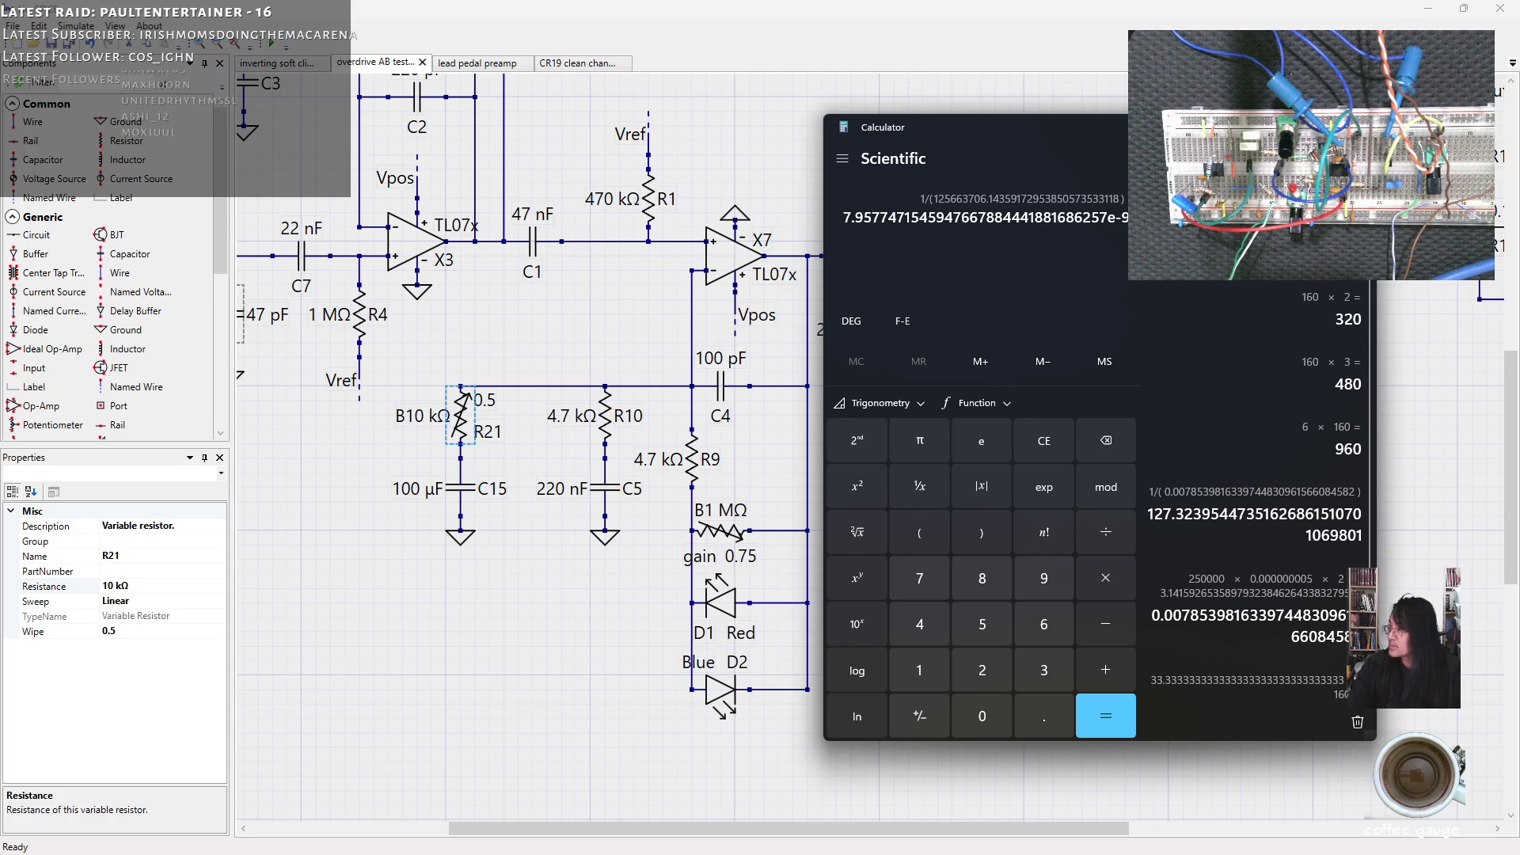
left_click(675, 451)
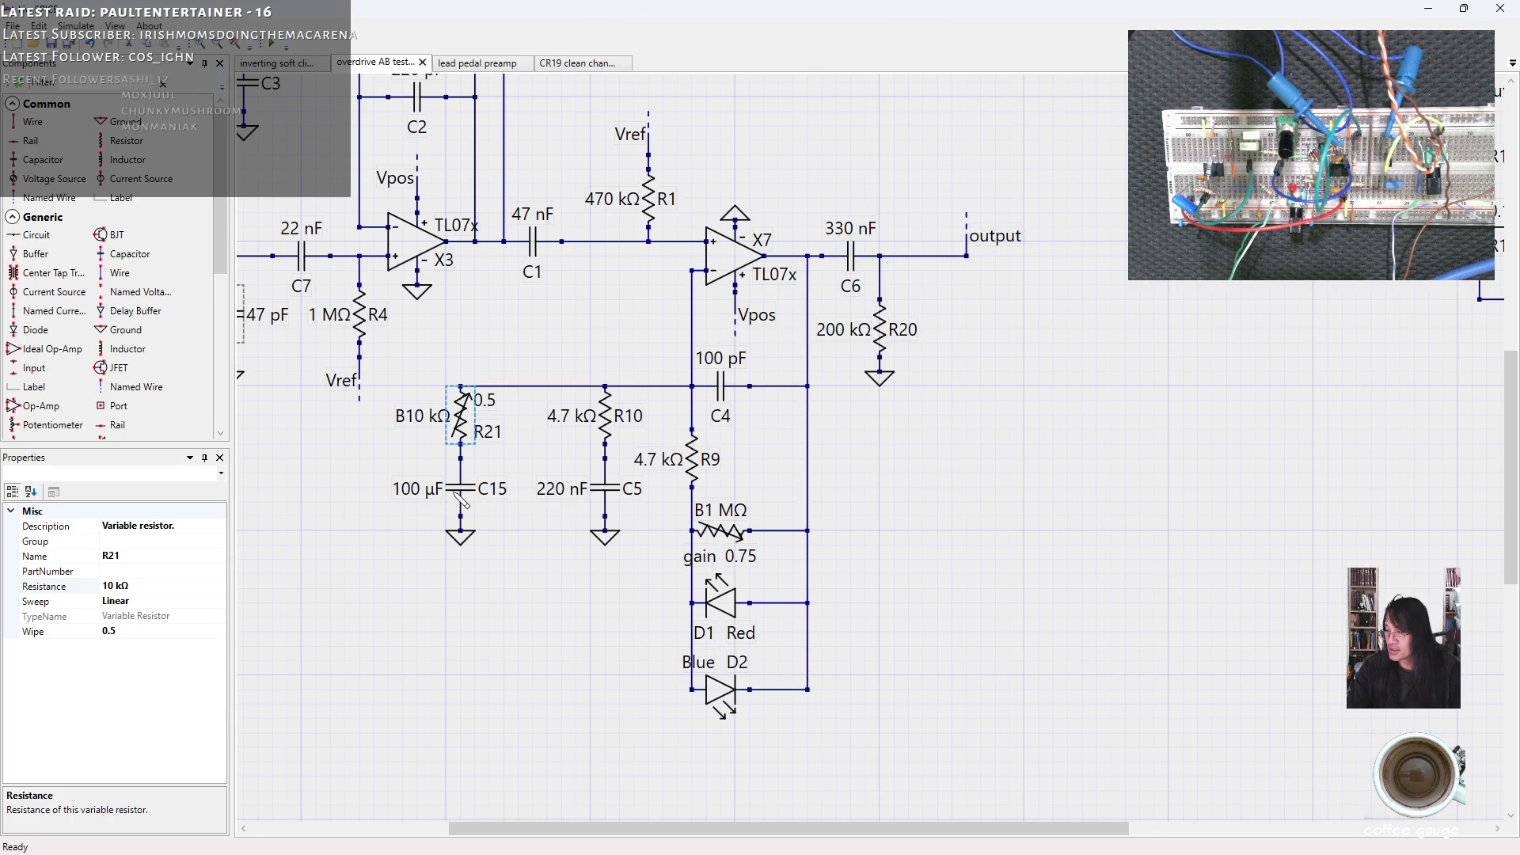
Change C15's capacitance to 8.2 nF.
left_click(460, 489)
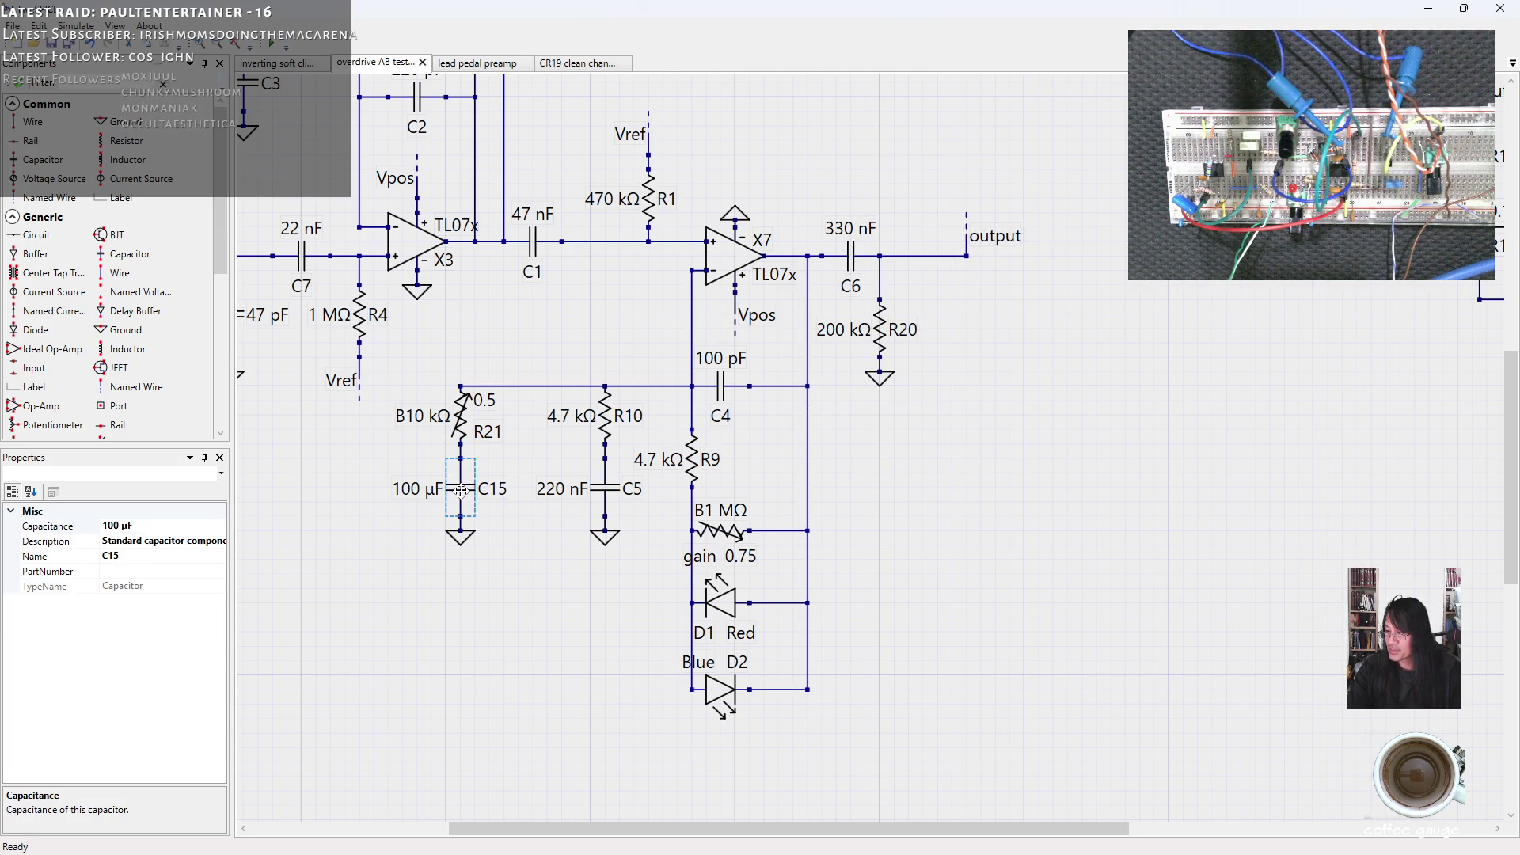
left_click(123, 526)
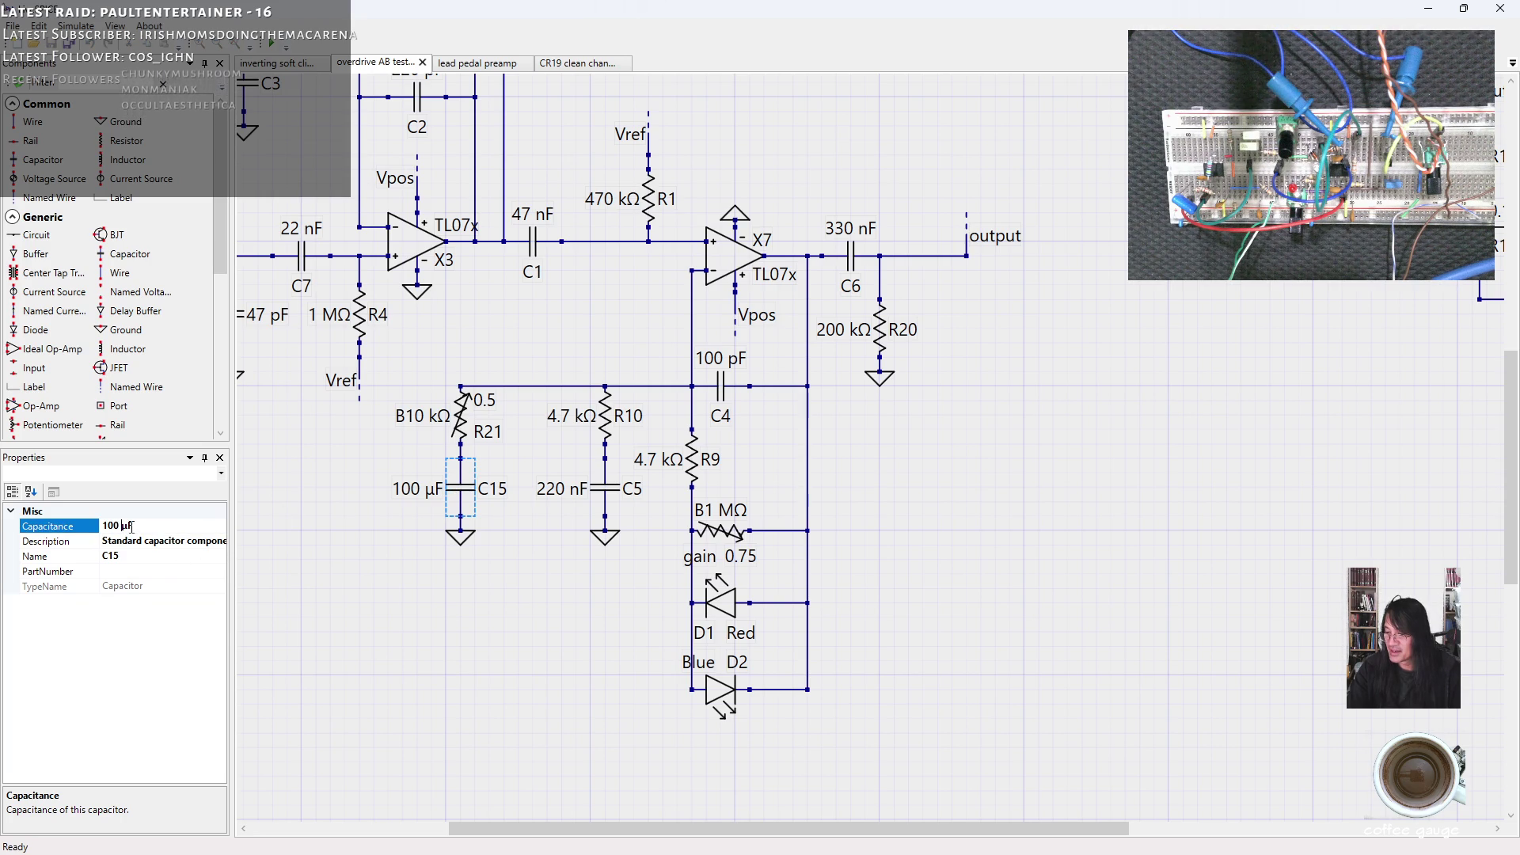
left_click_drag(130, 526, 76, 524)
type("8")
type(" nF")
key("Return")
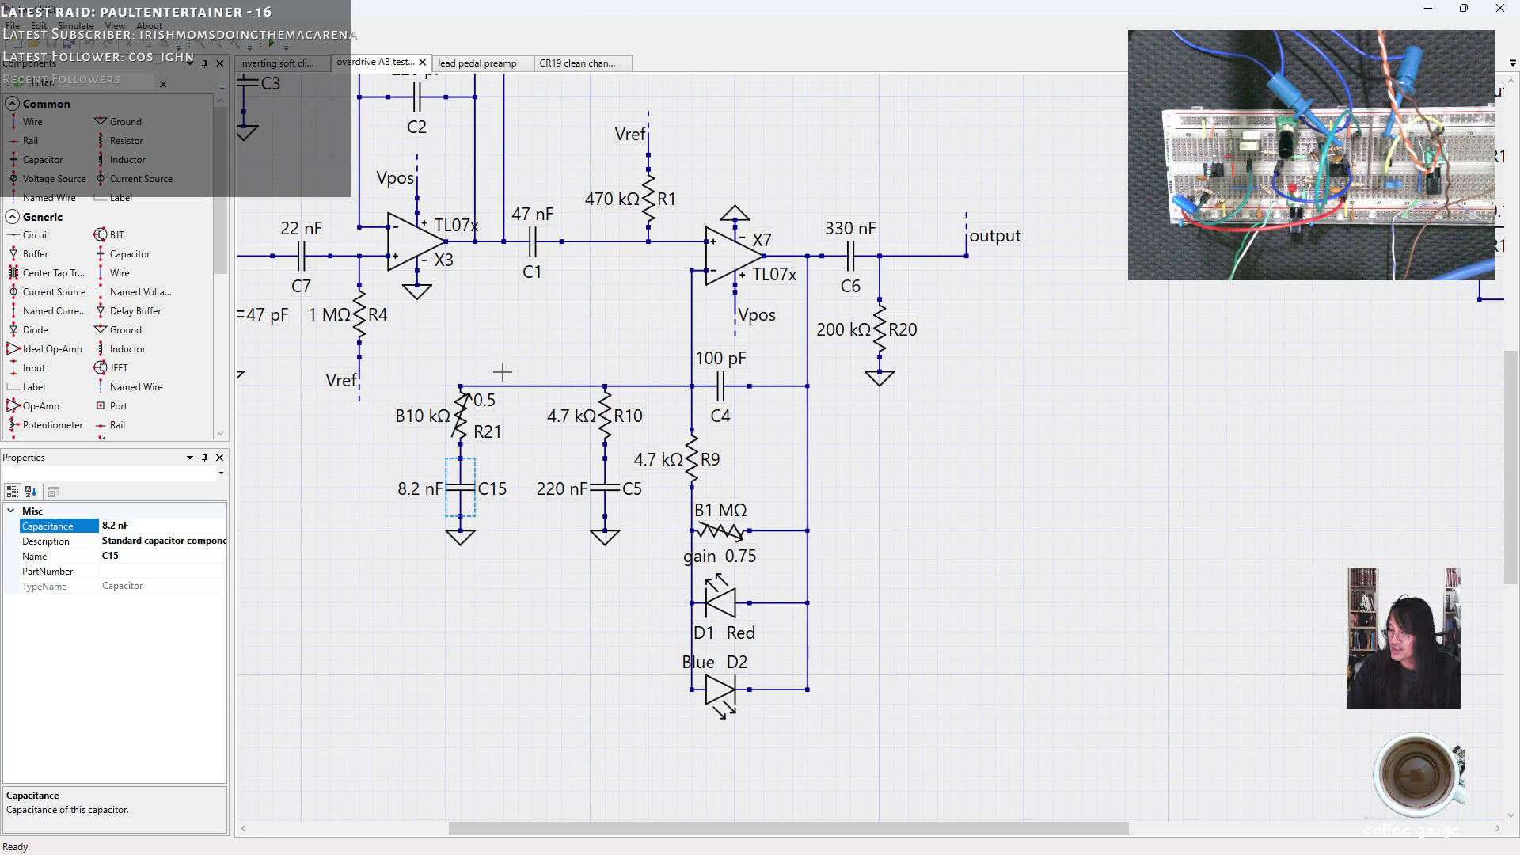
Remove the wire from R21 to R10's node and move the R21–C15–ground leg lower.
left_click(524, 386)
key("Delete")
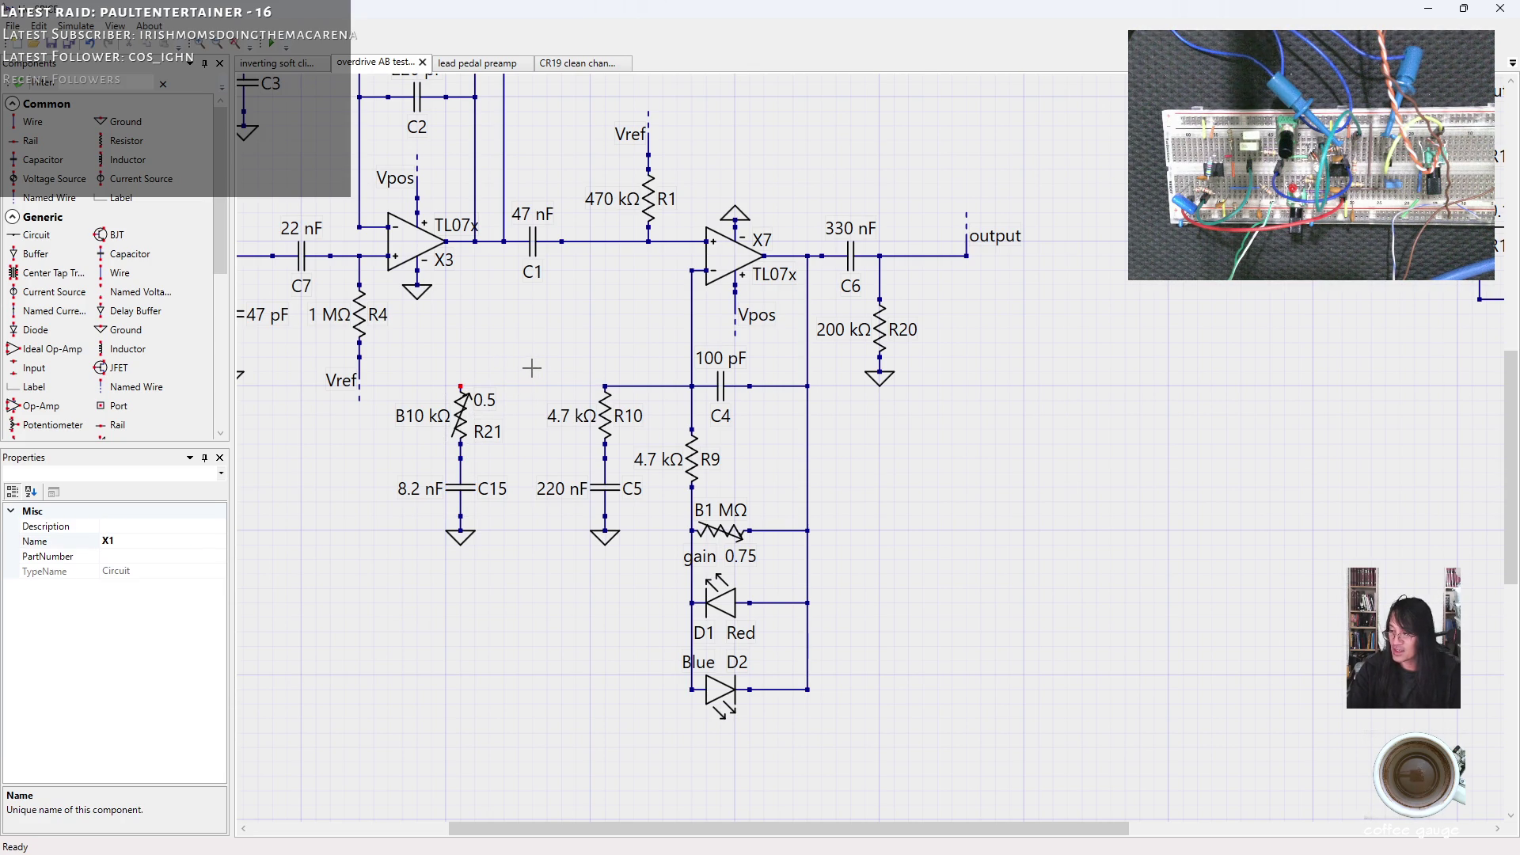
left_click_drag(526, 366, 379, 572)
left_click_drag(461, 419, 446, 470)
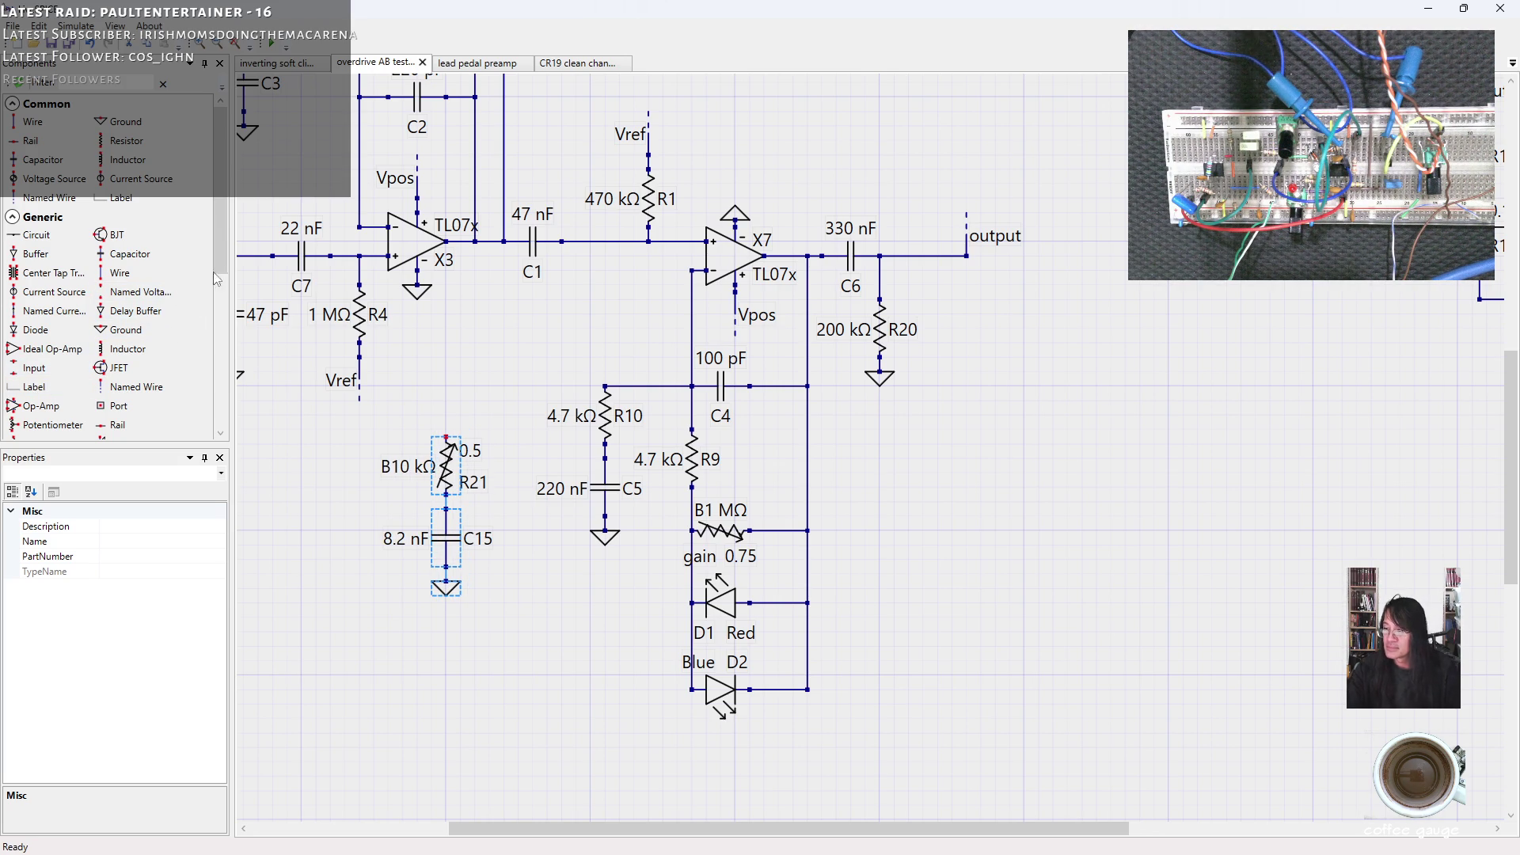
scroll(221, 271, "down", 2)
Place a horizontally rotated SPDT switch S2 left of R10's node.
left_click(48, 349)
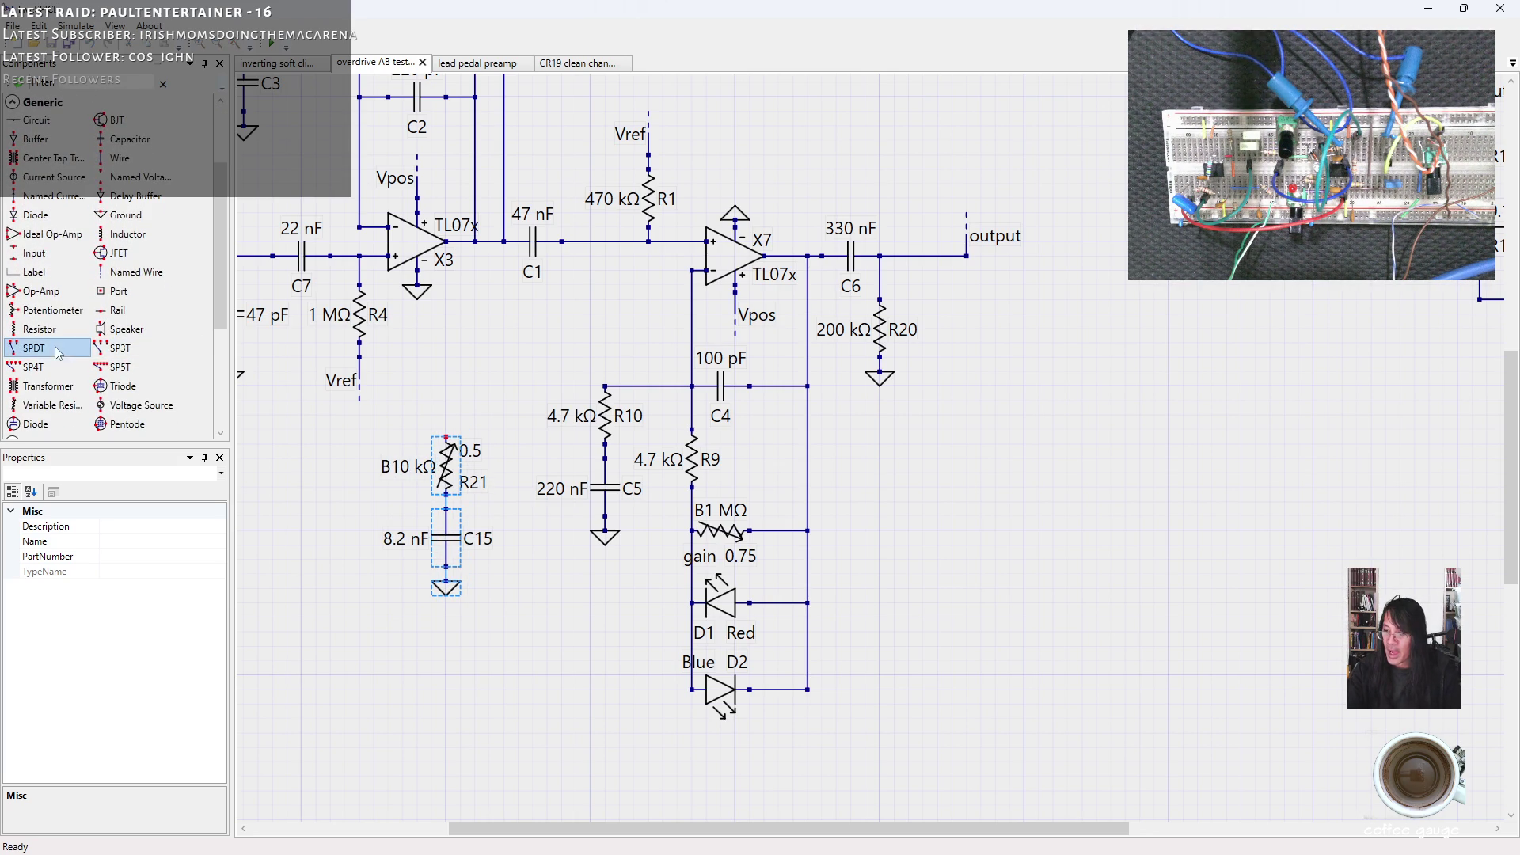
key("ctrl+r")
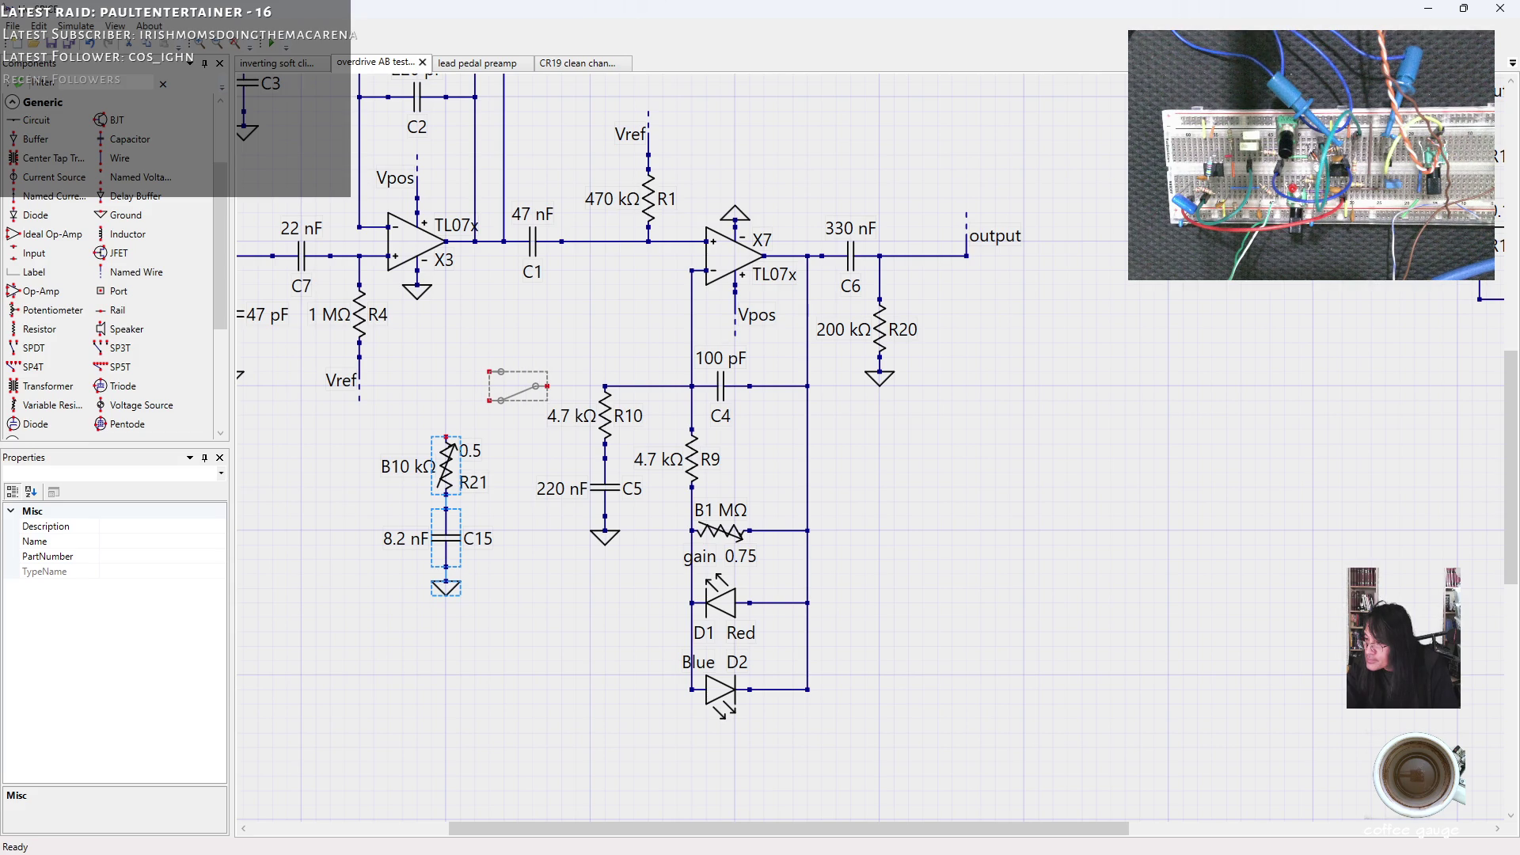
left_click(518, 385)
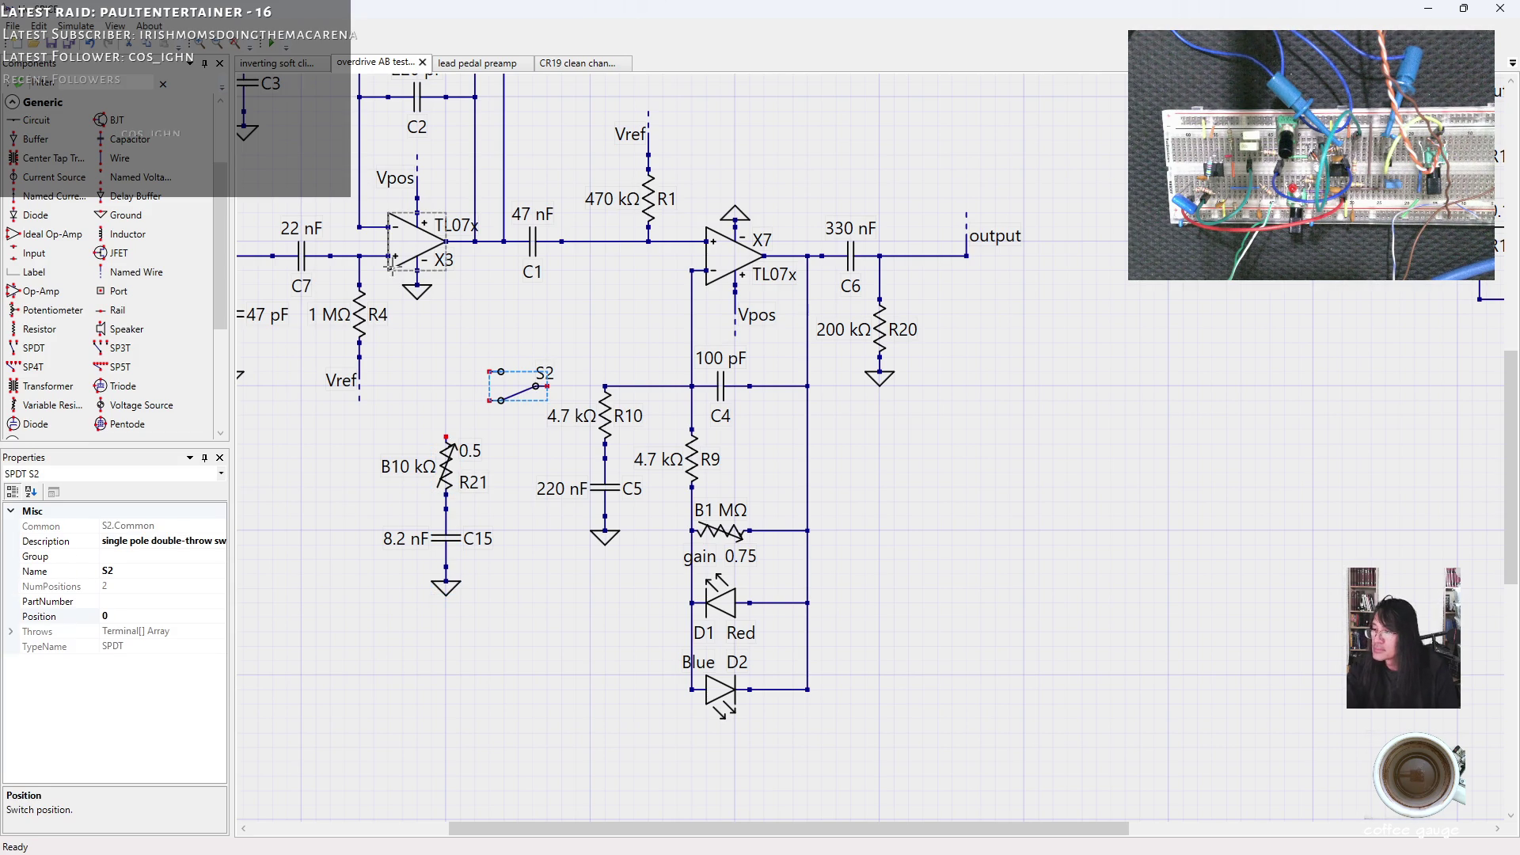
scroll(42, 107, "up", 2)
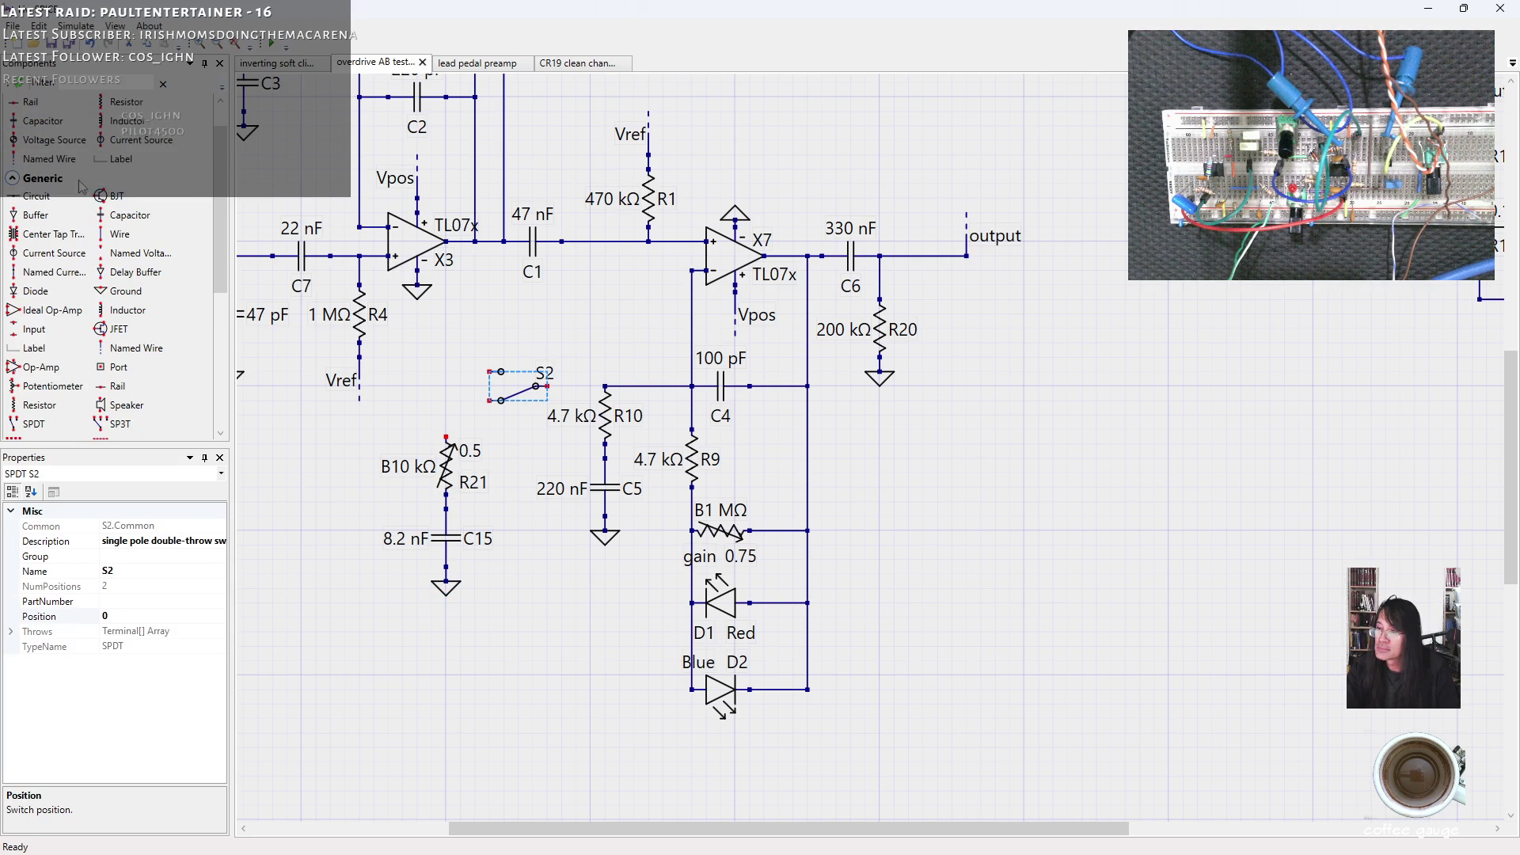
scroll(49, 119, "up", 1)
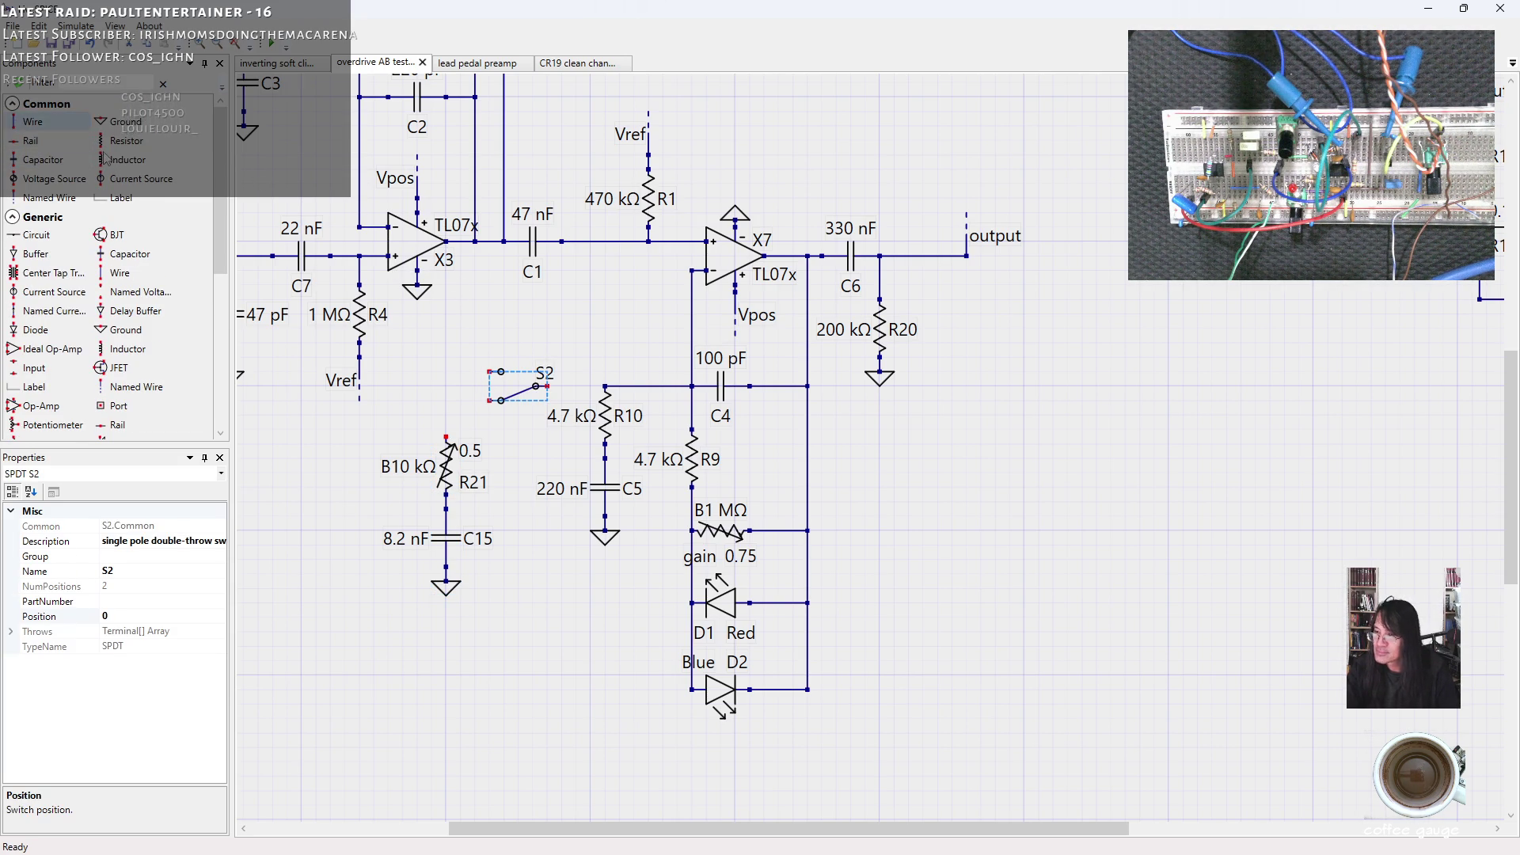
Wire S2's right terminal to the R10 node and its upper terminal to R21's top.
left_click_drag(550, 387, 606, 388)
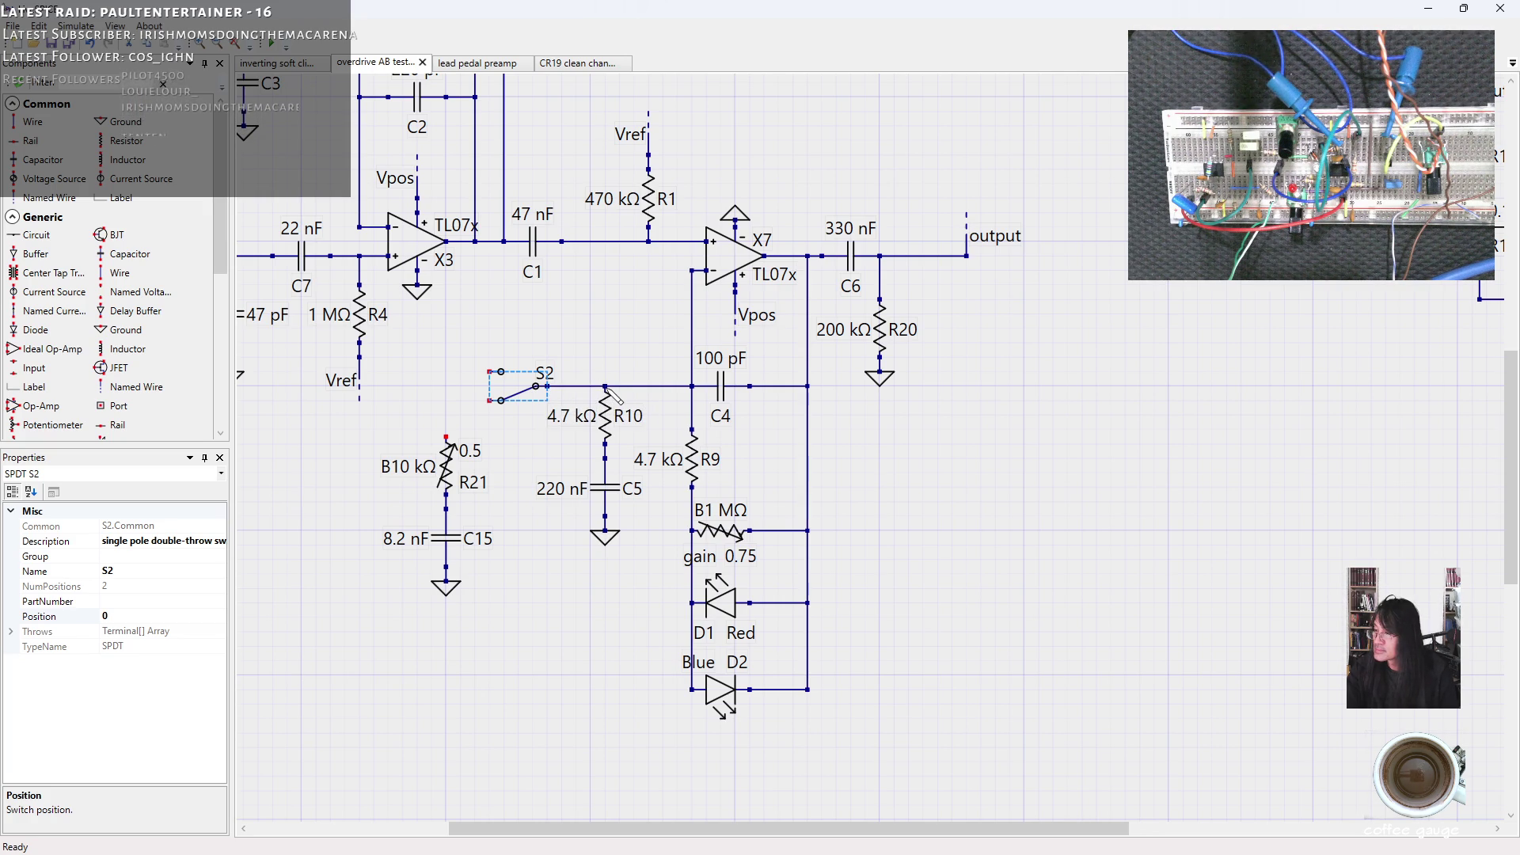
left_click_drag(491, 401, 446, 440)
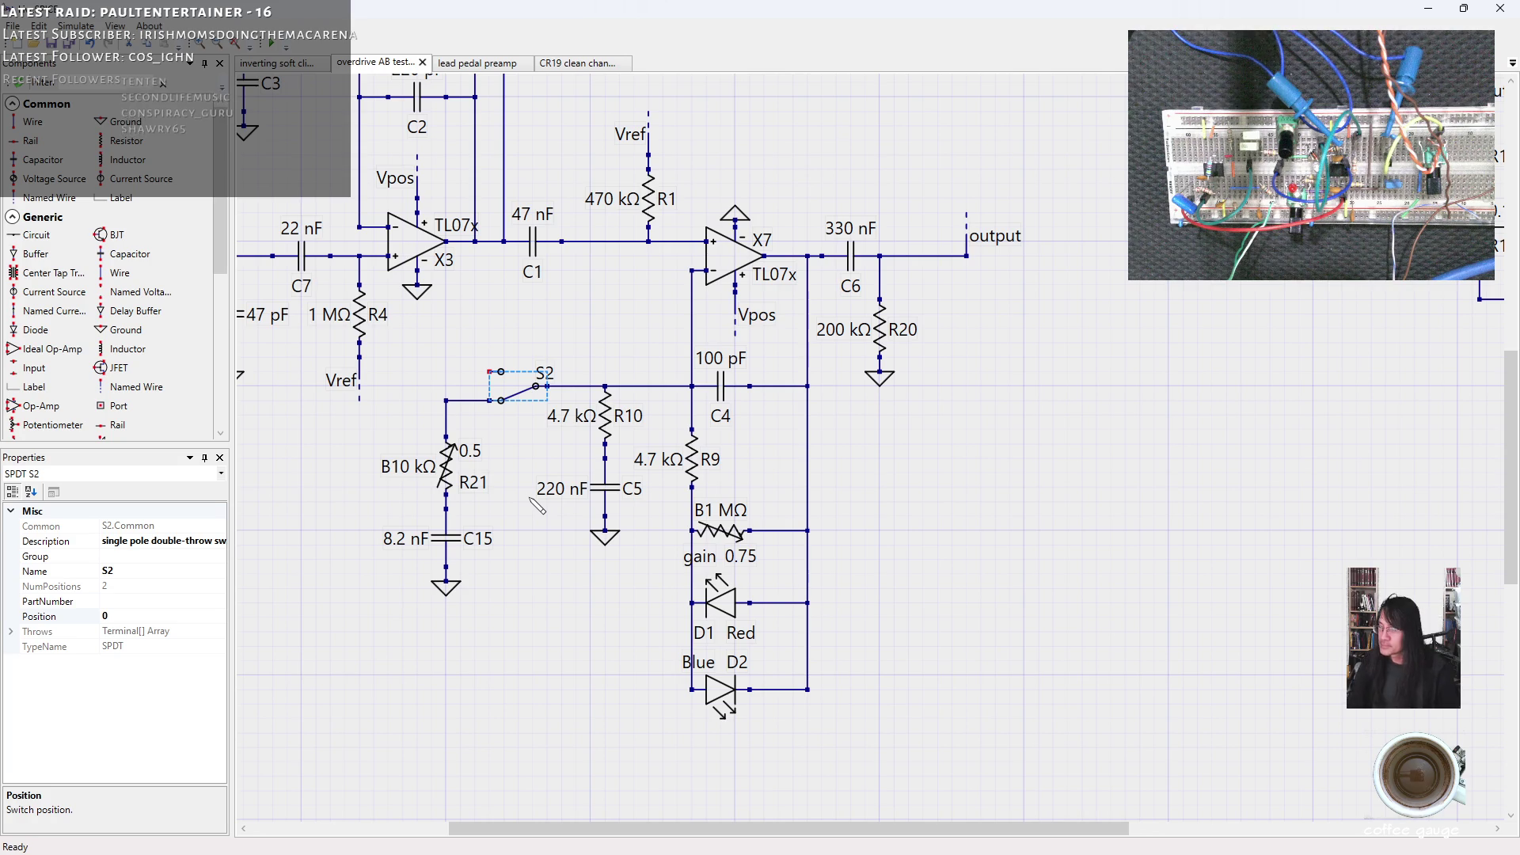
key("ctrl+z")
left_click_drag(496, 381, 446, 437)
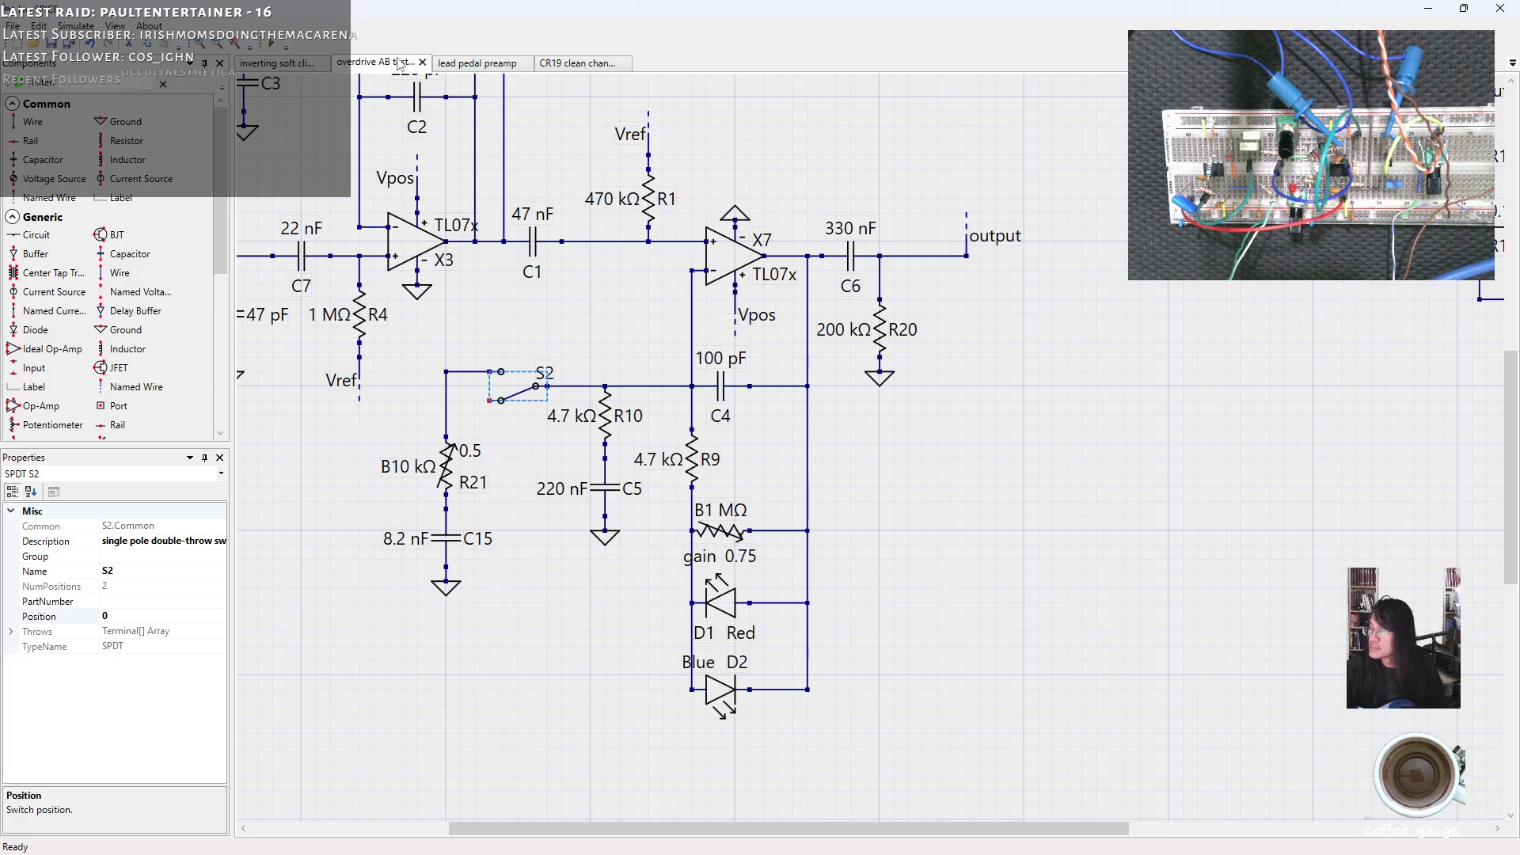
left_click(281, 47)
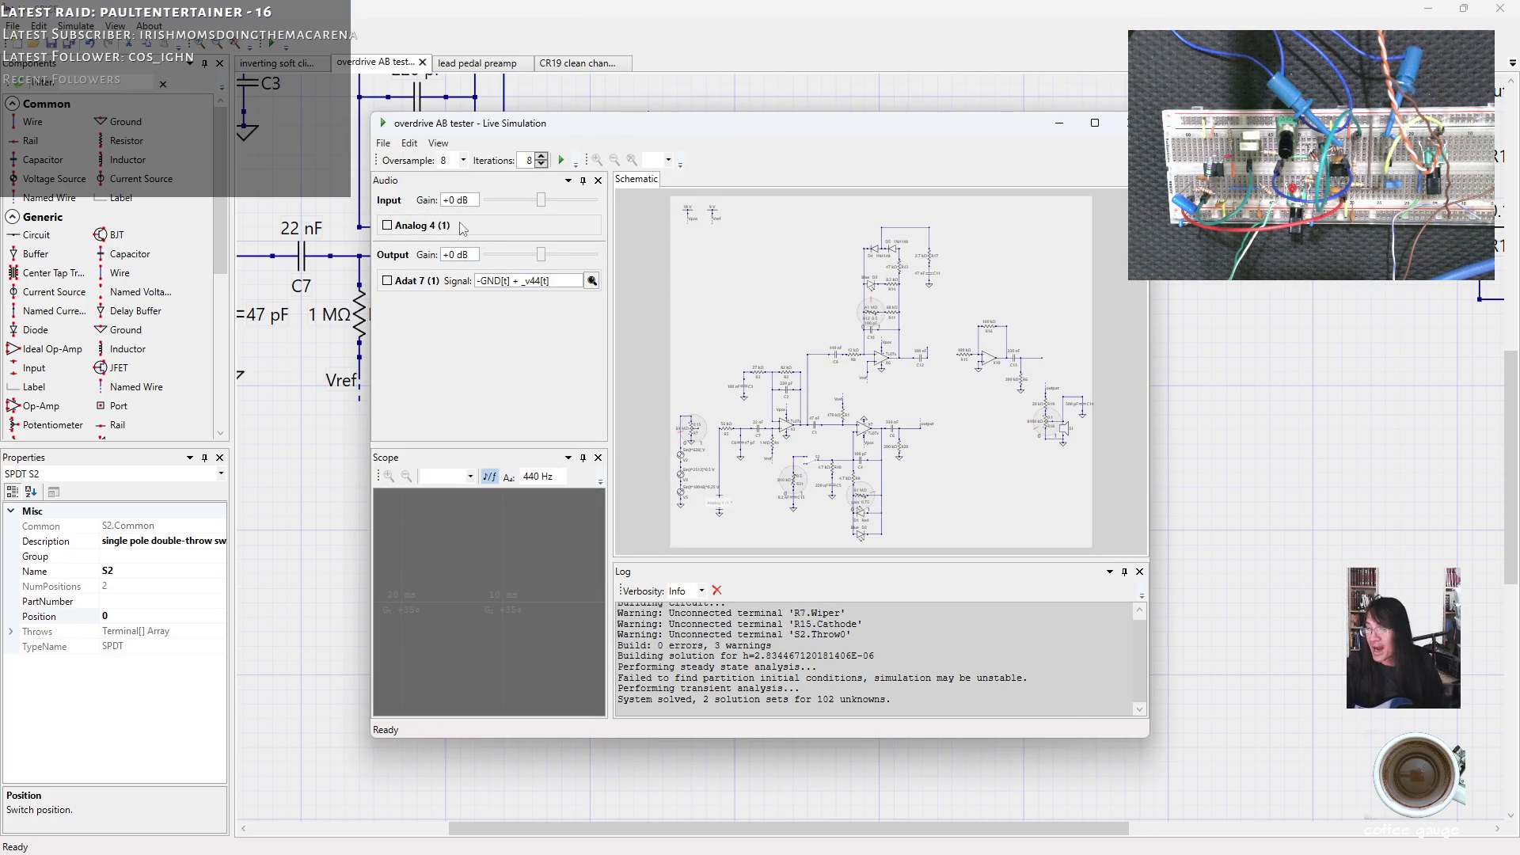
Lower the live simulation's oversampling from 8 to 4 and maximize the simulation window.
left_click(462, 161)
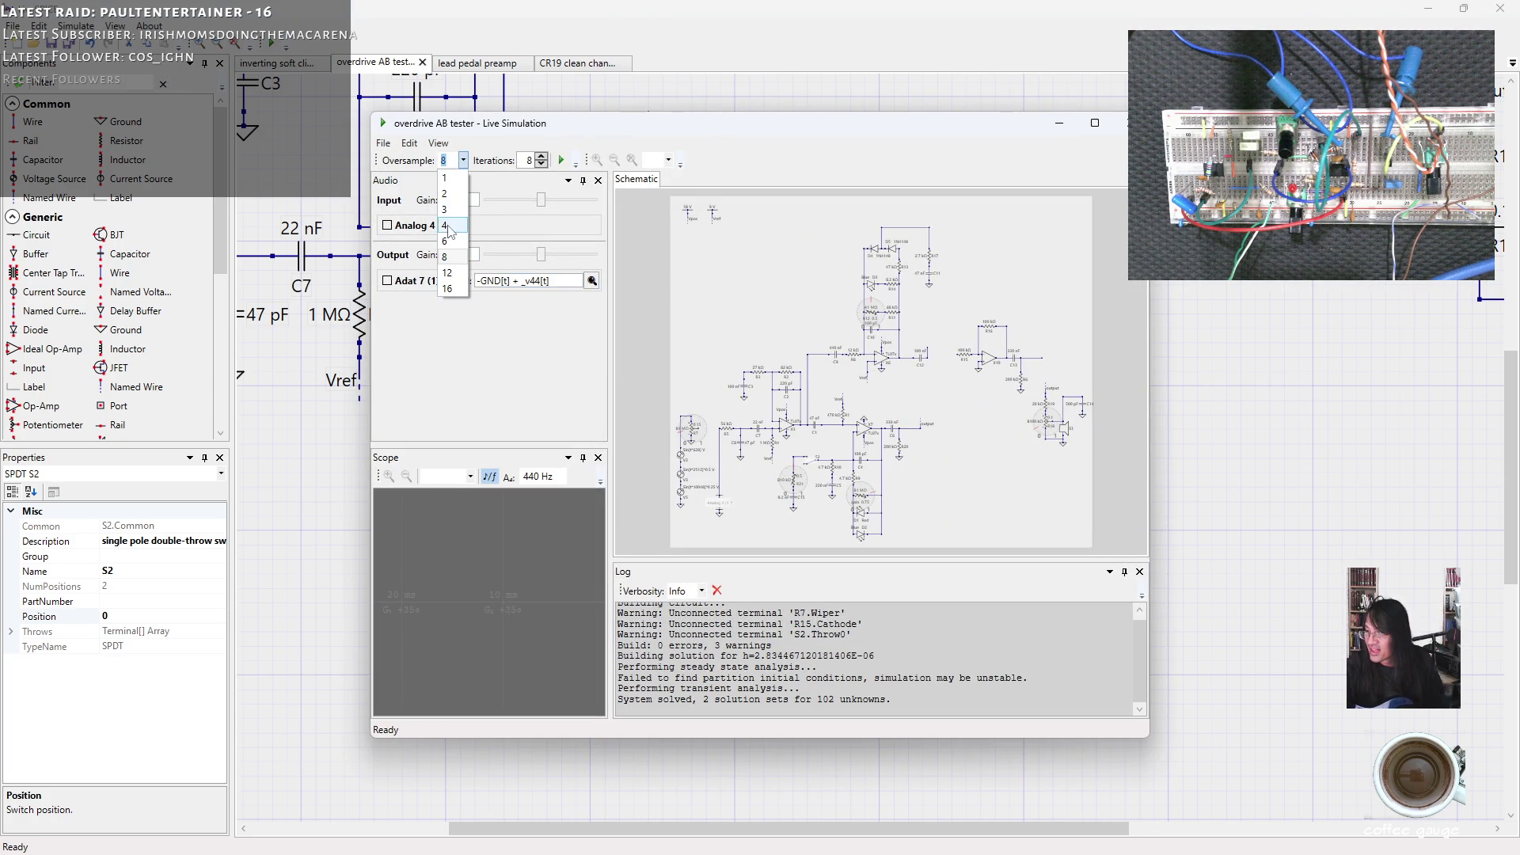
left_click(451, 226)
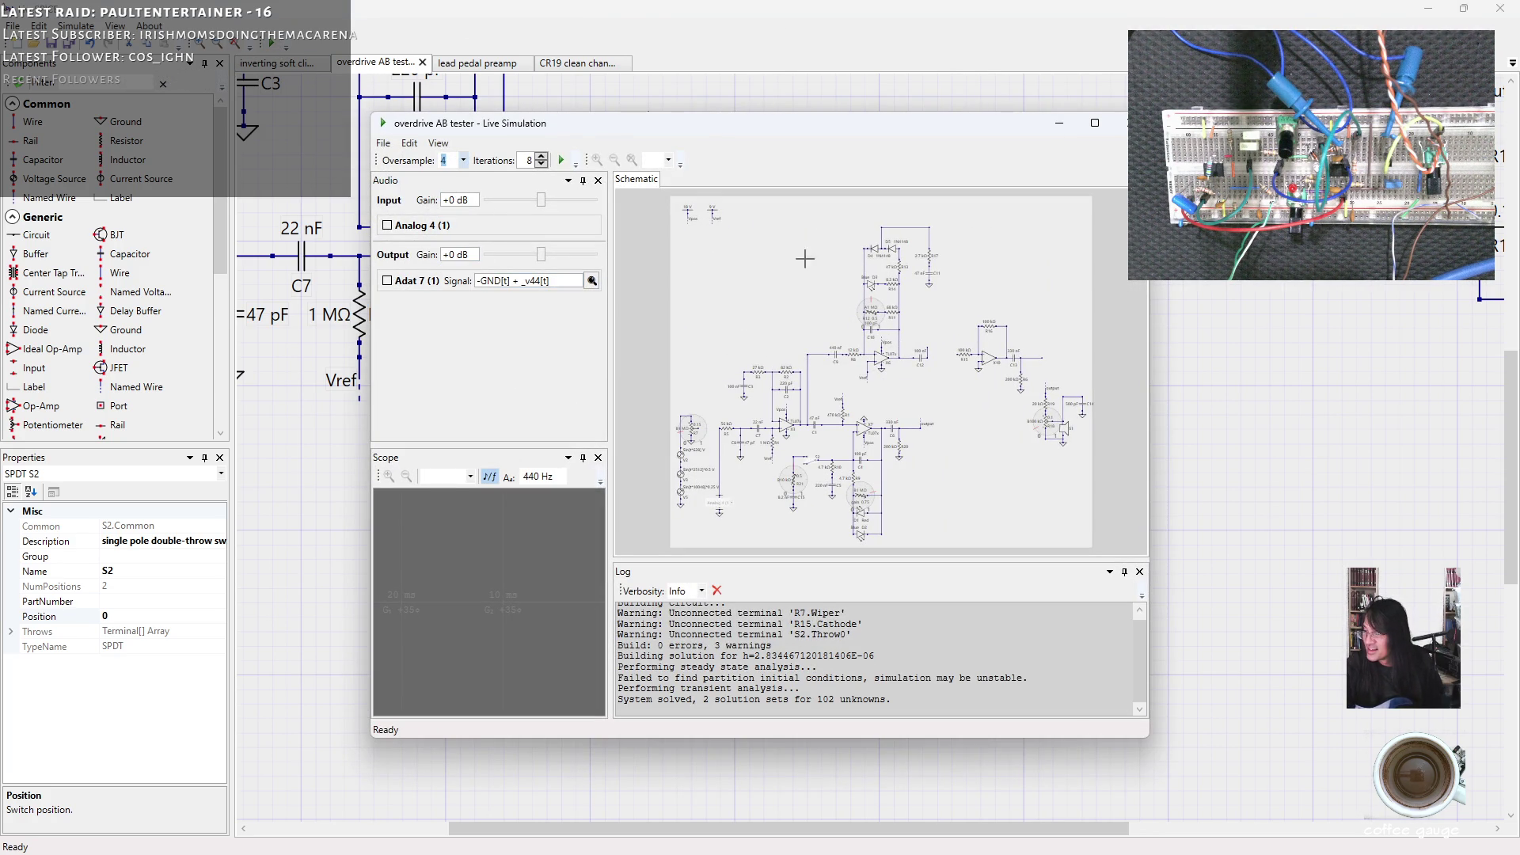
left_click(1093, 122)
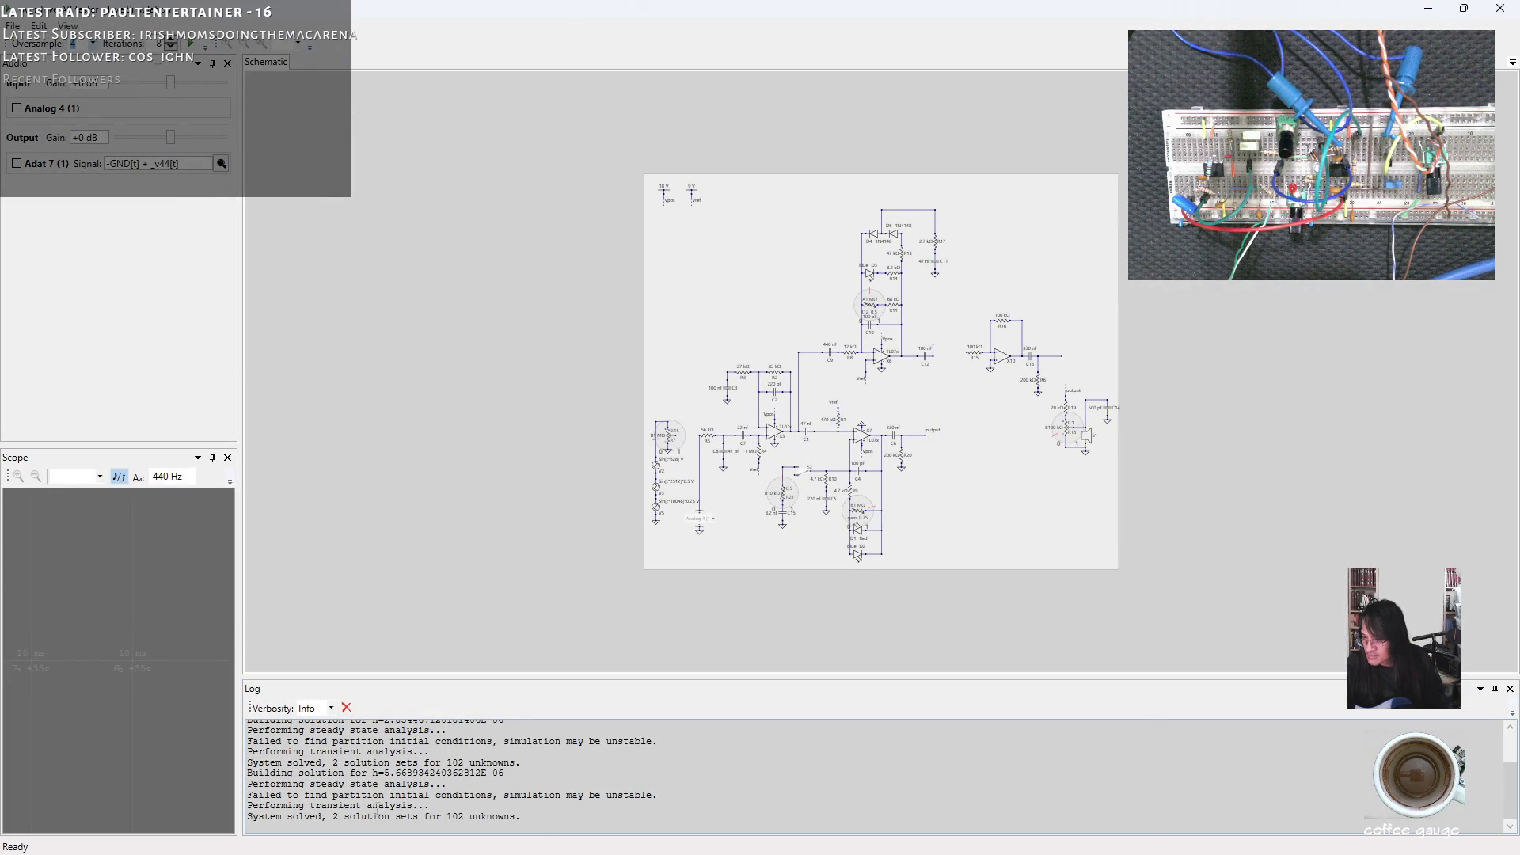
scroll(893, 510, "up", 1)
scroll(893, 512, "up", 1)
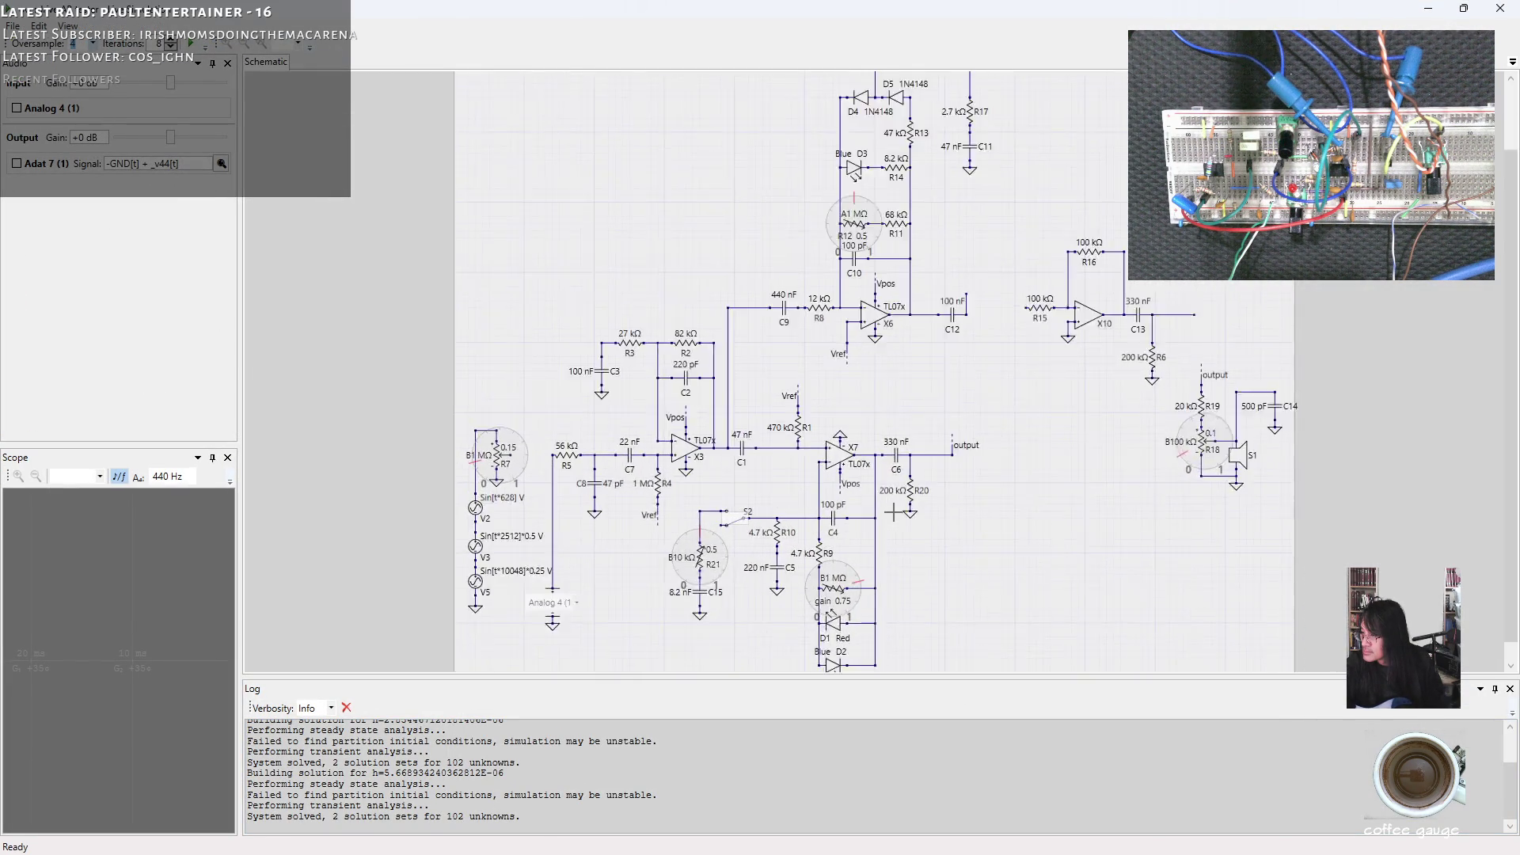
scroll(893, 511, "up", 1)
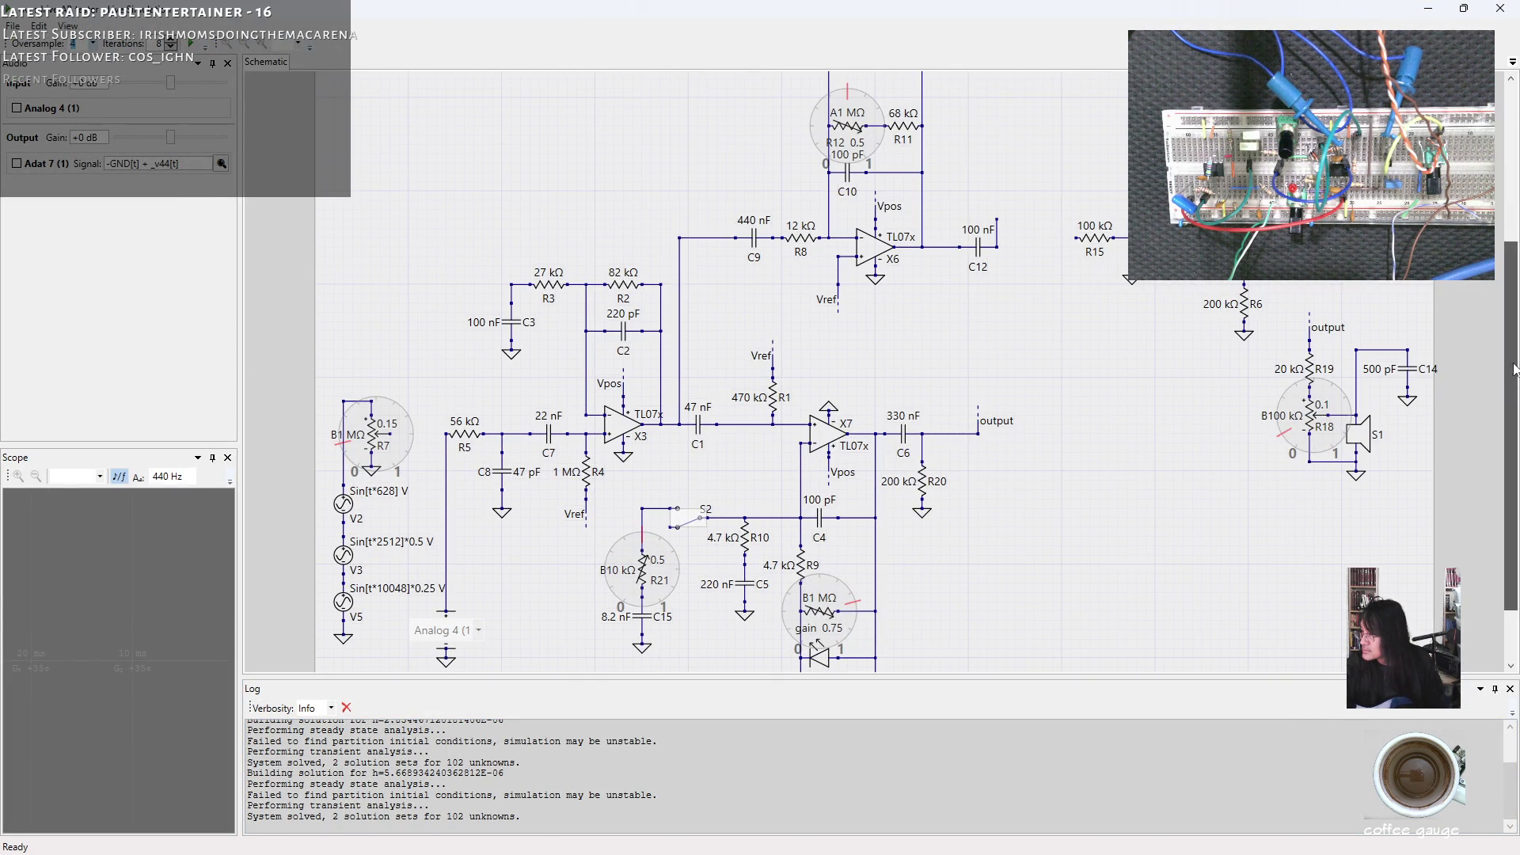
scroll(684, 473, "down", 1)
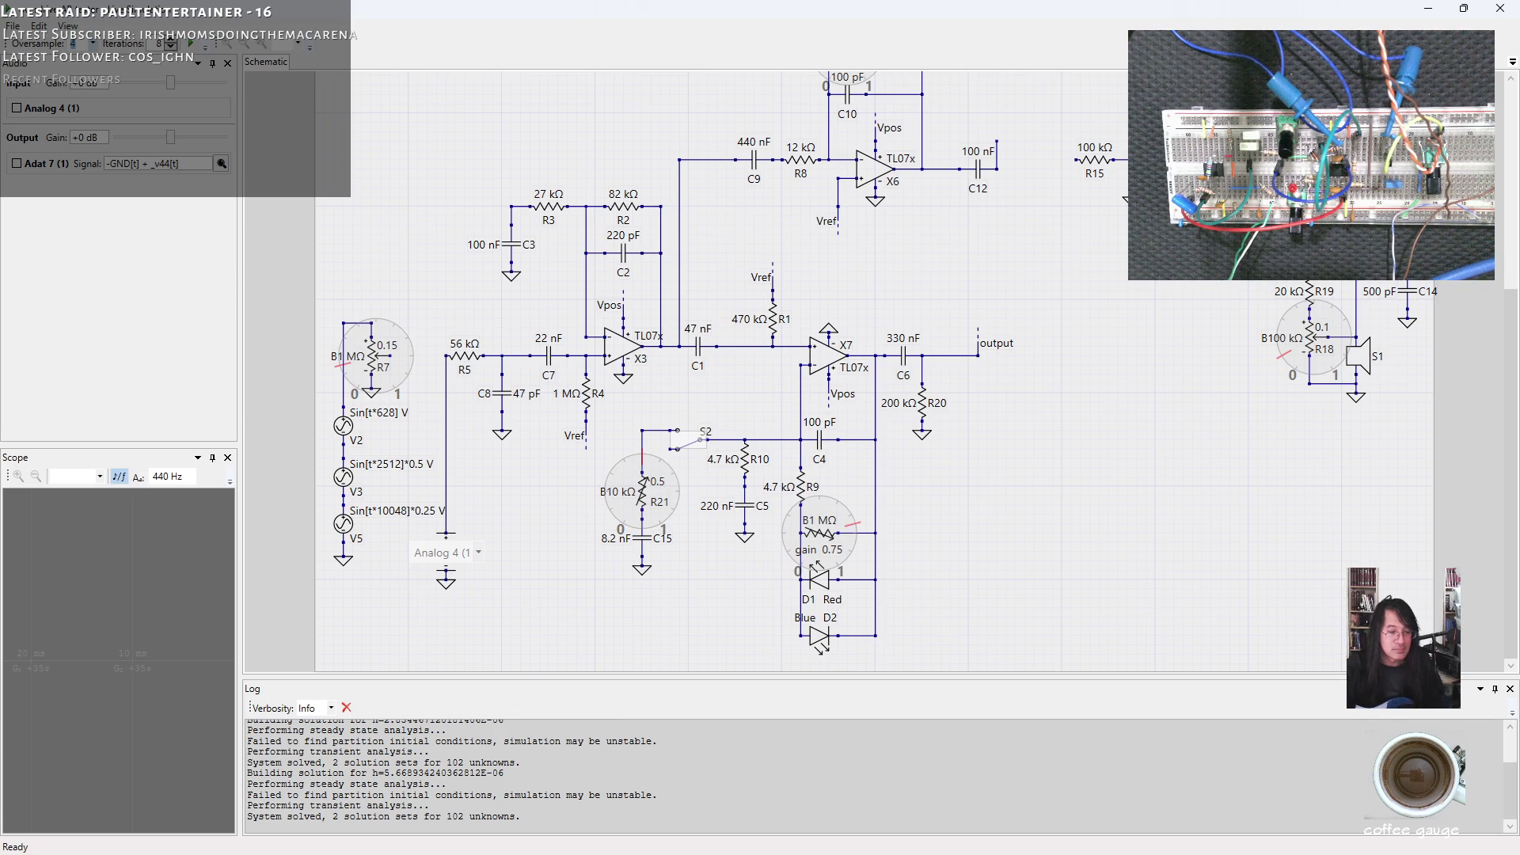
key("alt+Tab")
left_click(327, 369)
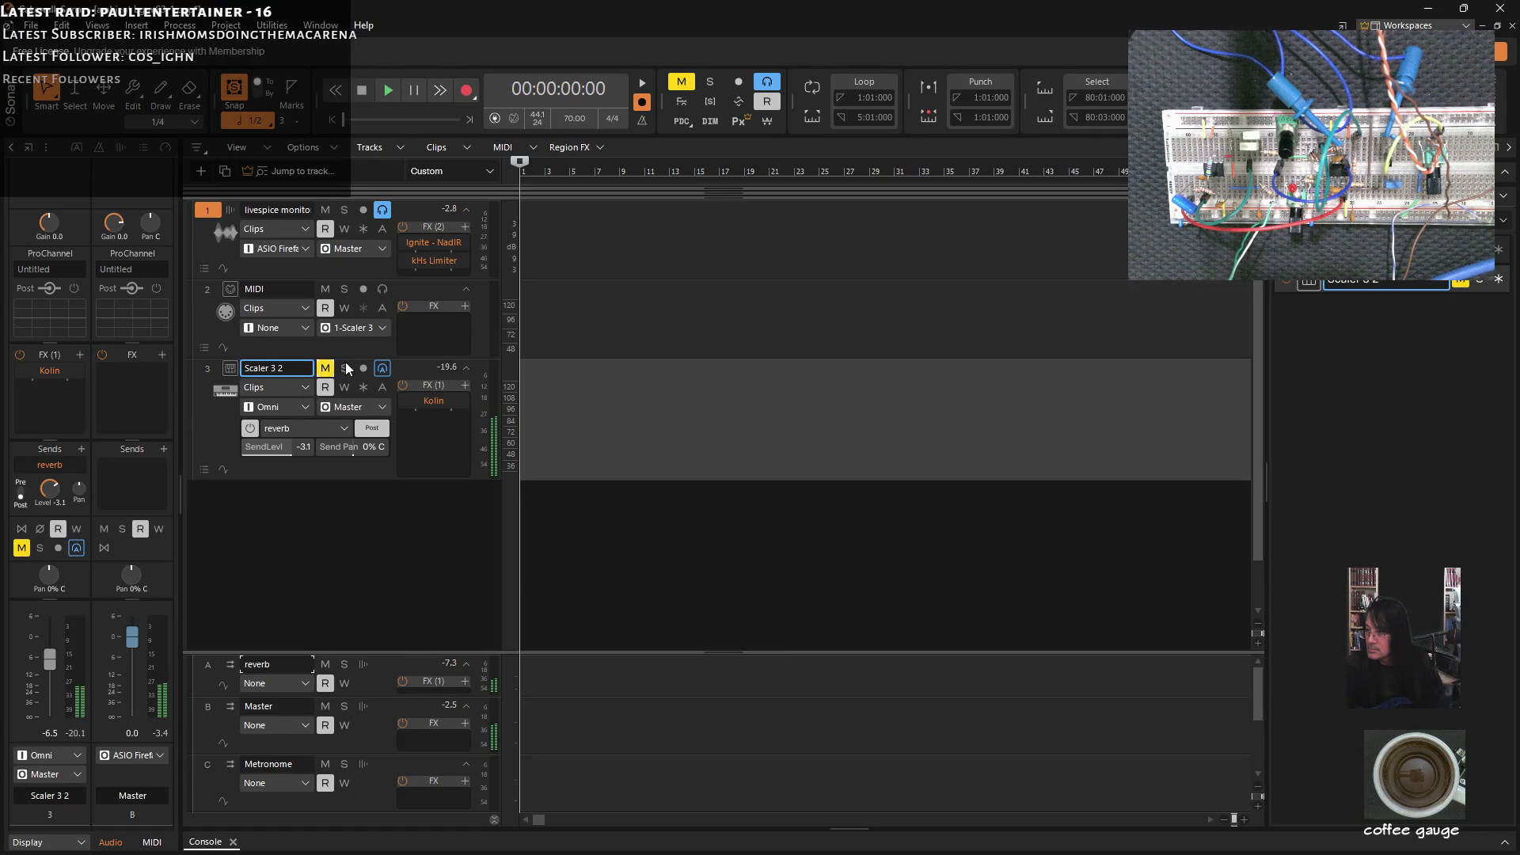
Minimize Cakewalk to return to the LiveSPICE live simulation.
left_click(1426, 9)
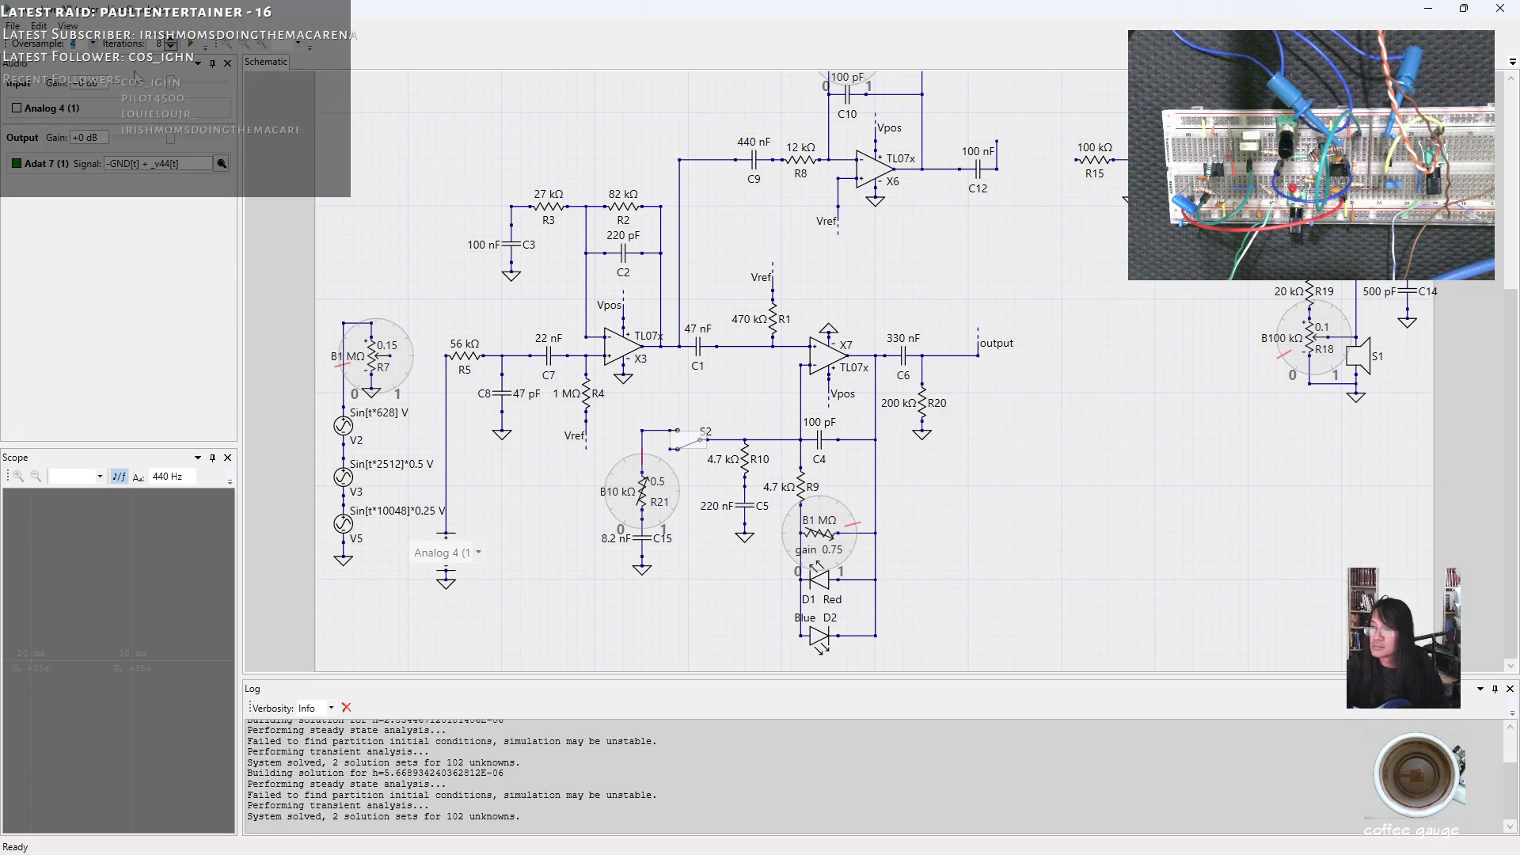
Raise input gain slightly, set the gain pot near 0.5, and toggle switch S2 back and forth.
left_click_drag(169, 83, 176, 90)
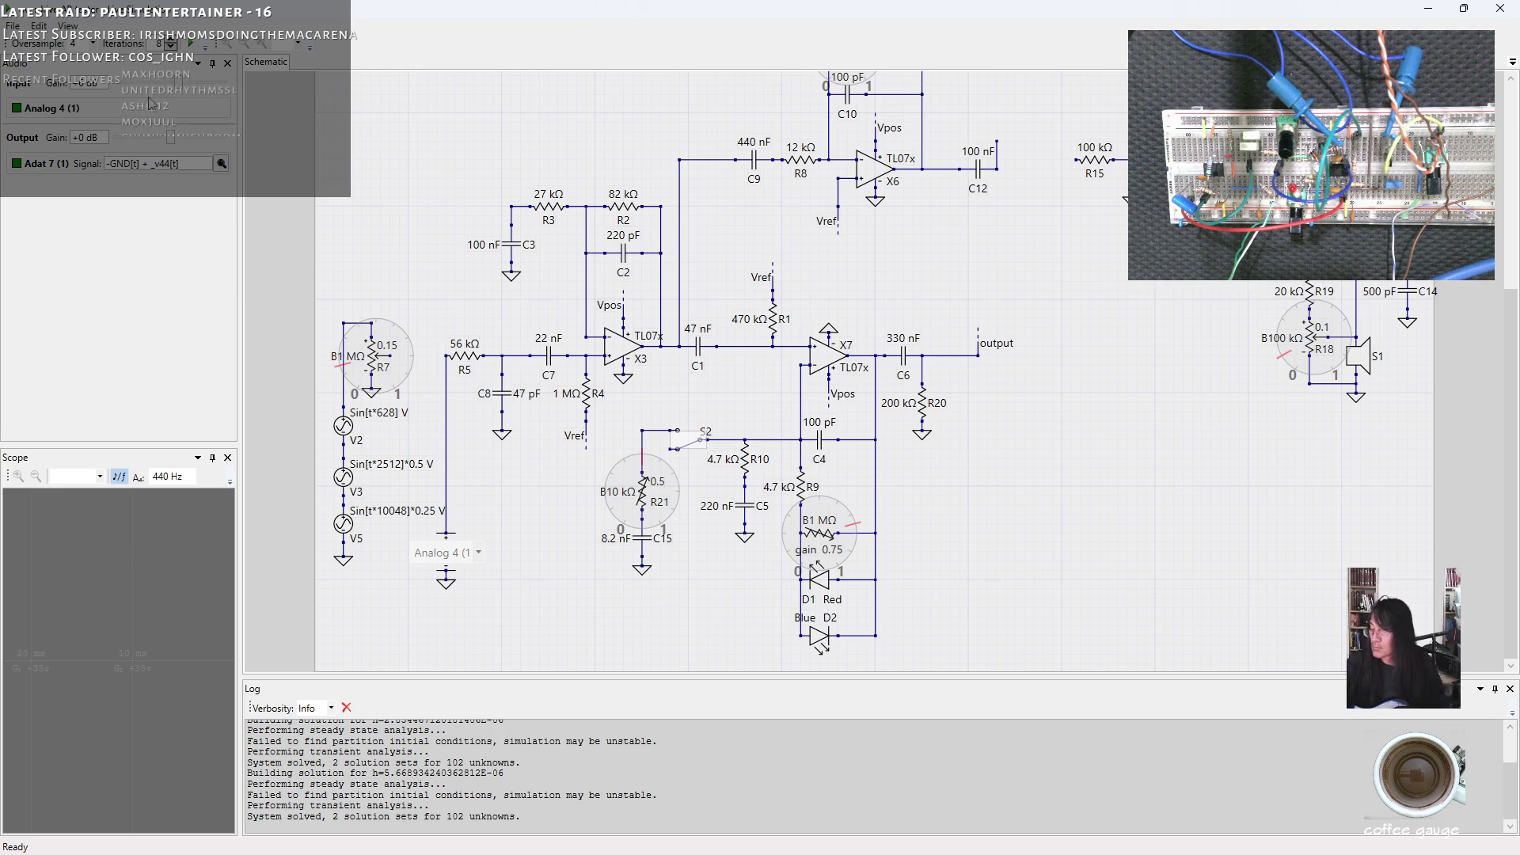
left_click(821, 503)
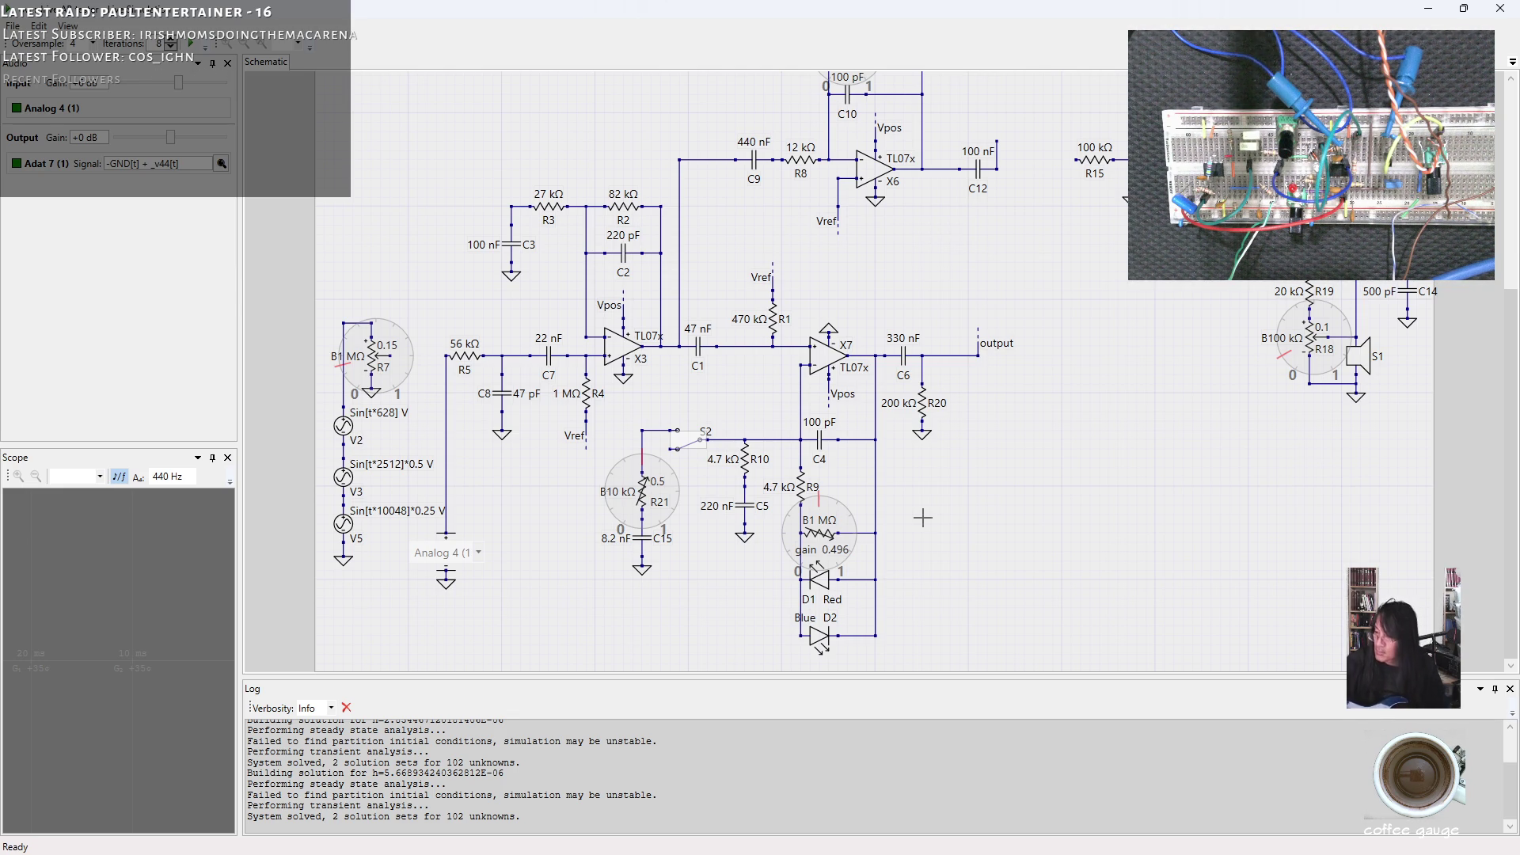
left_click(688, 435)
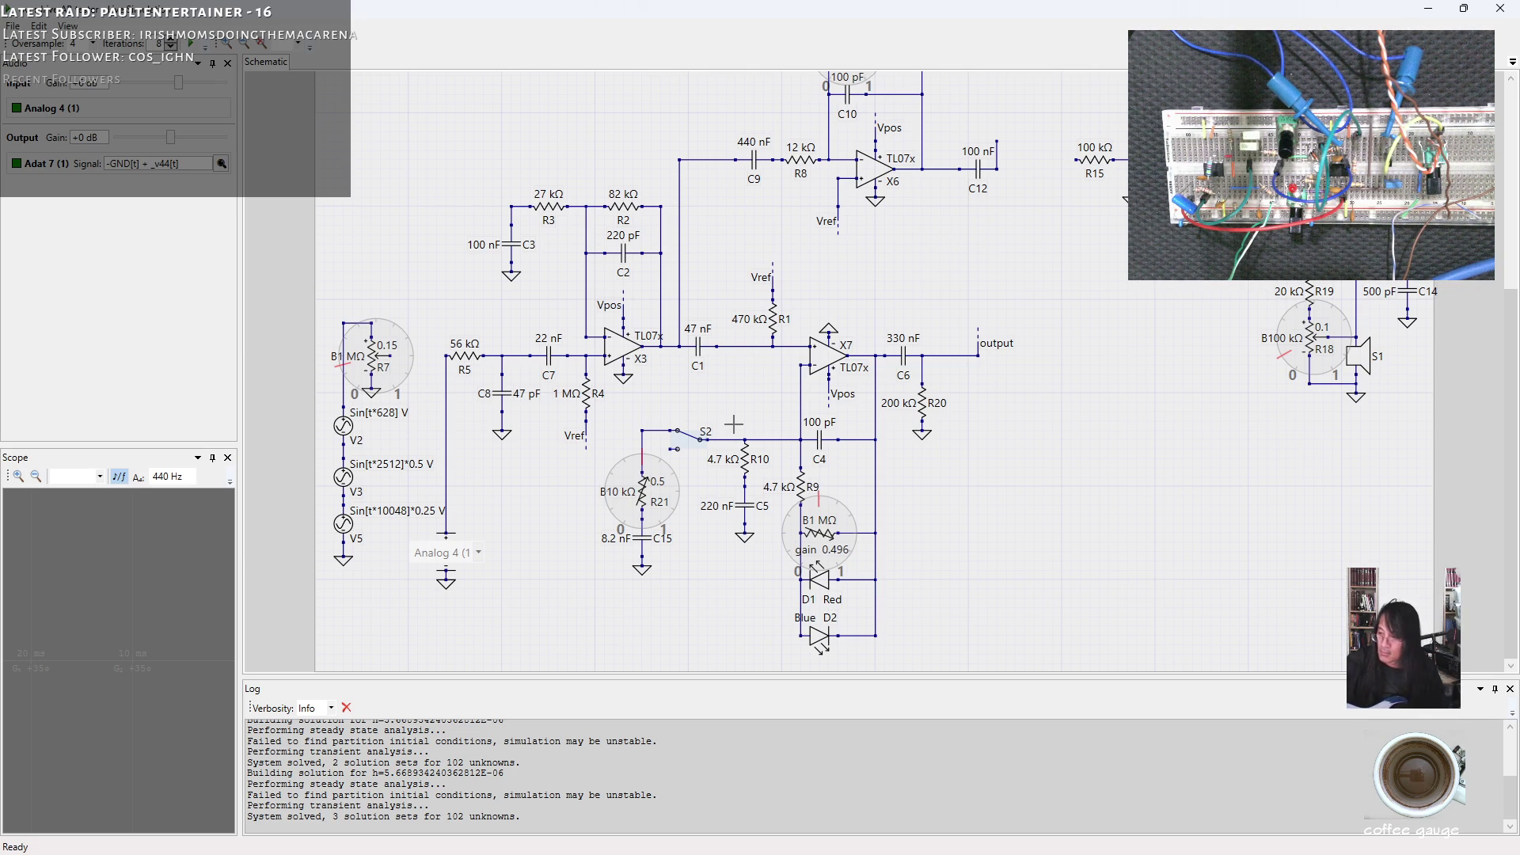
left_click(687, 437)
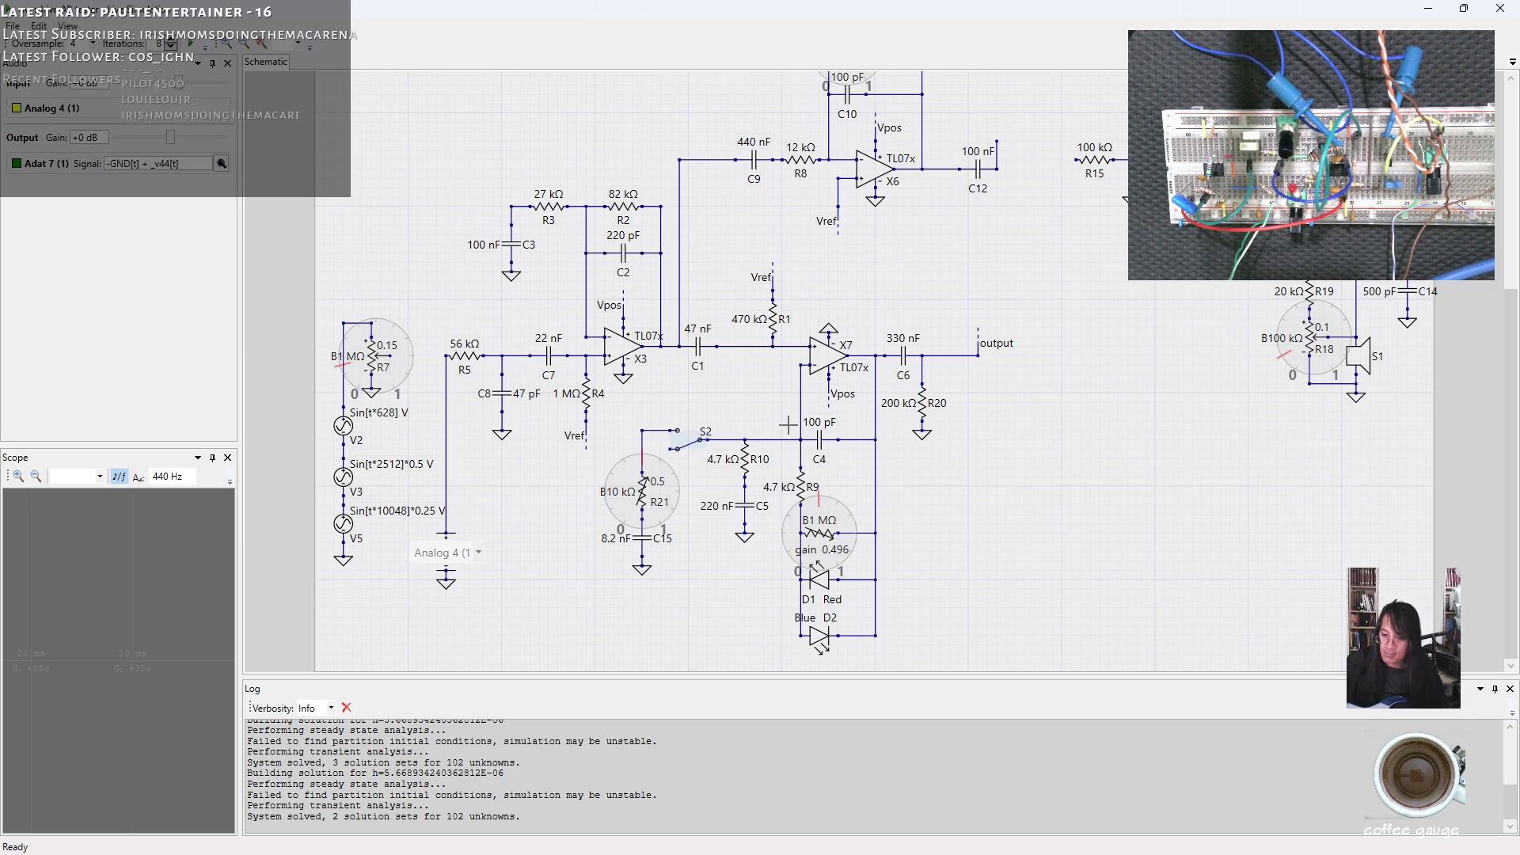
left_click(677, 440)
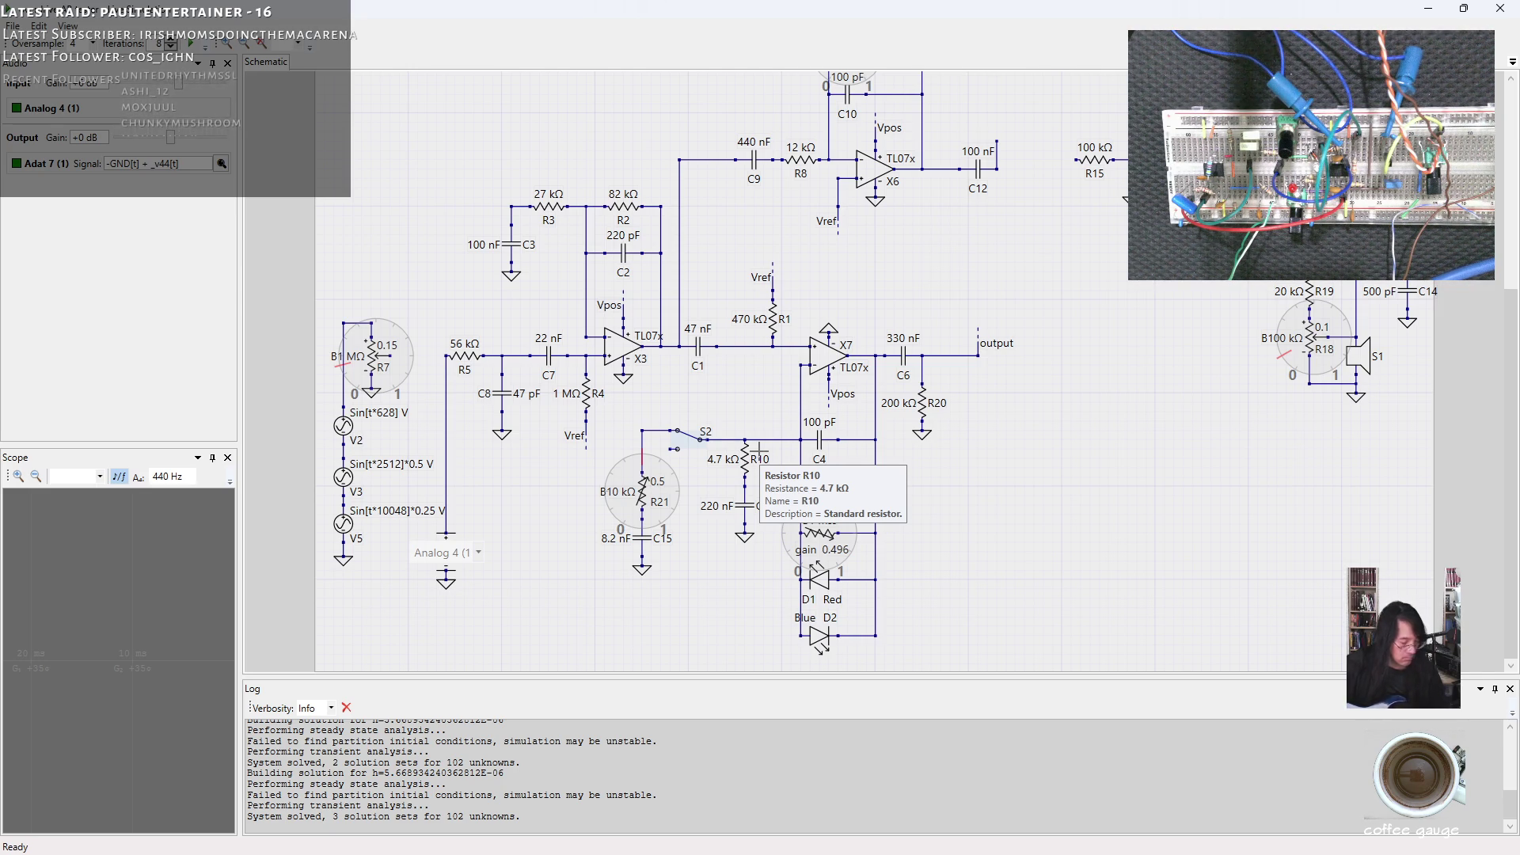
Sweep R21 between about 0.8 and 0.2 several times, leaving it near 0.18.
left_click_drag(663, 501, 670, 482)
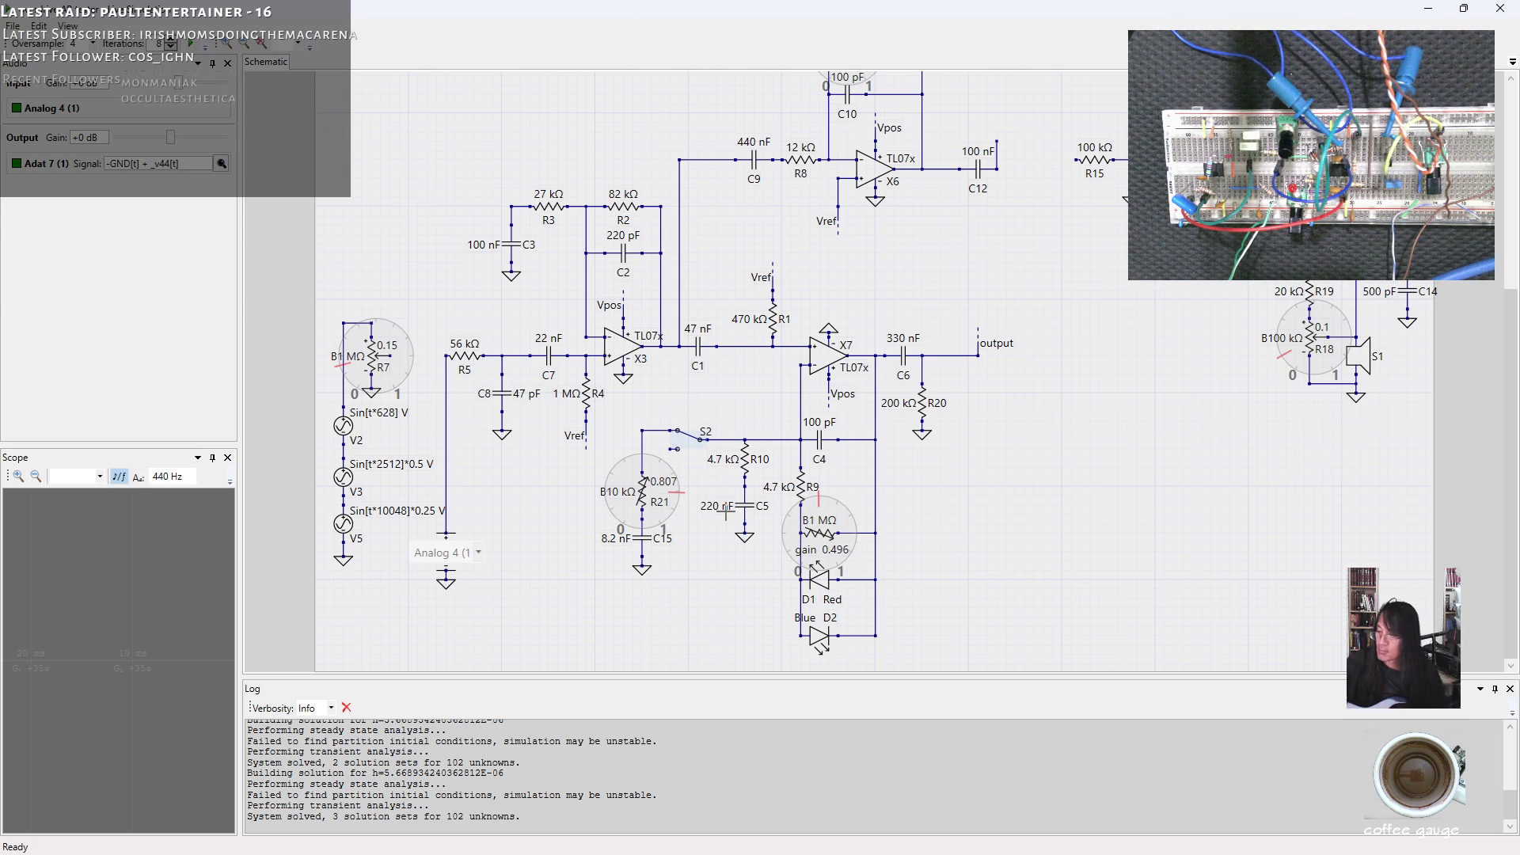
left_click_drag(651, 466, 643, 470)
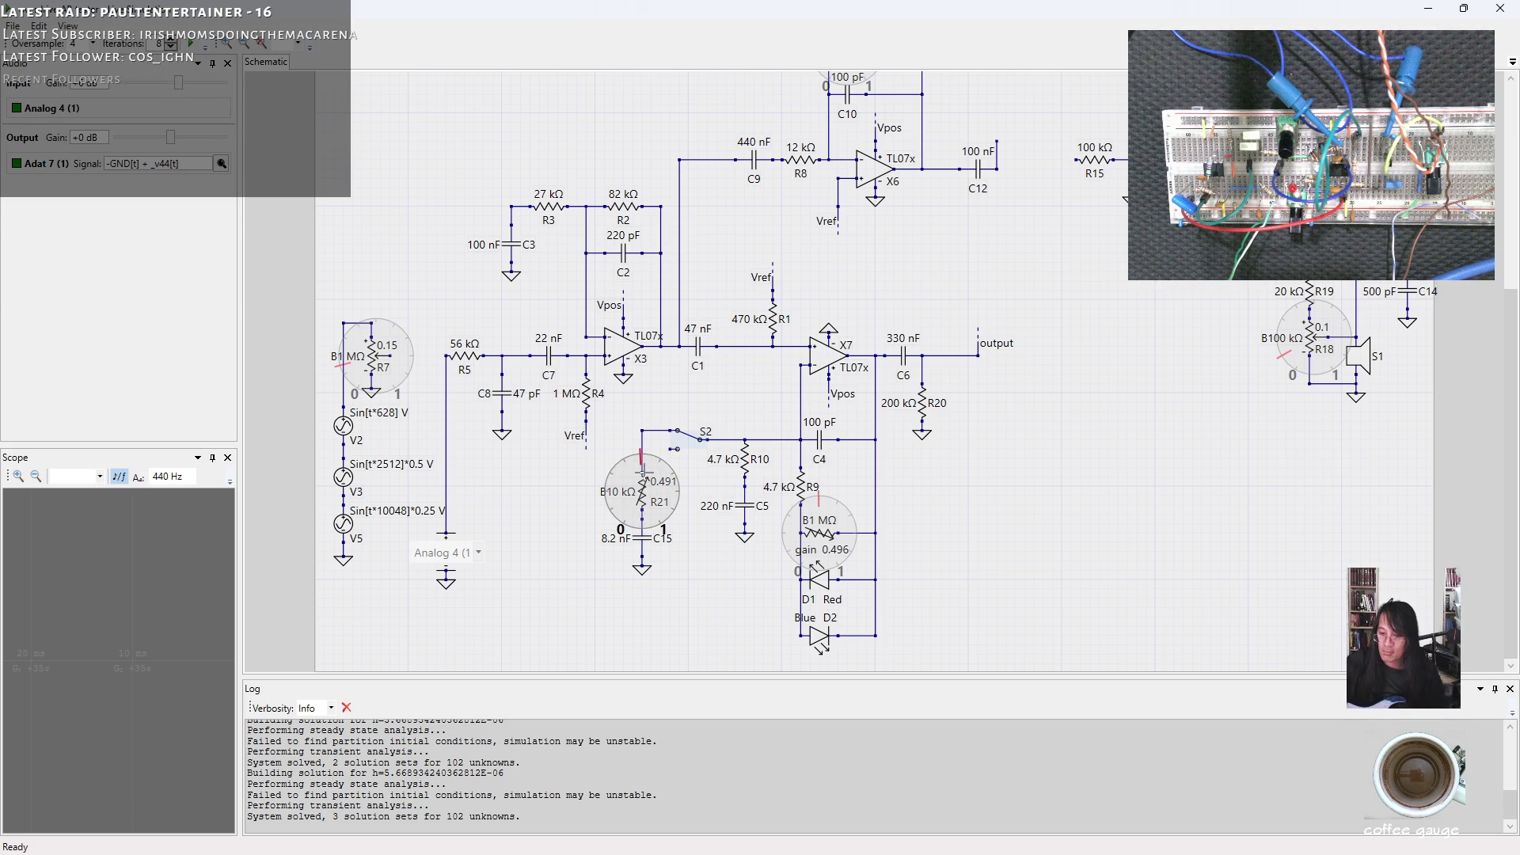
left_click_drag(642, 470, 613, 494)
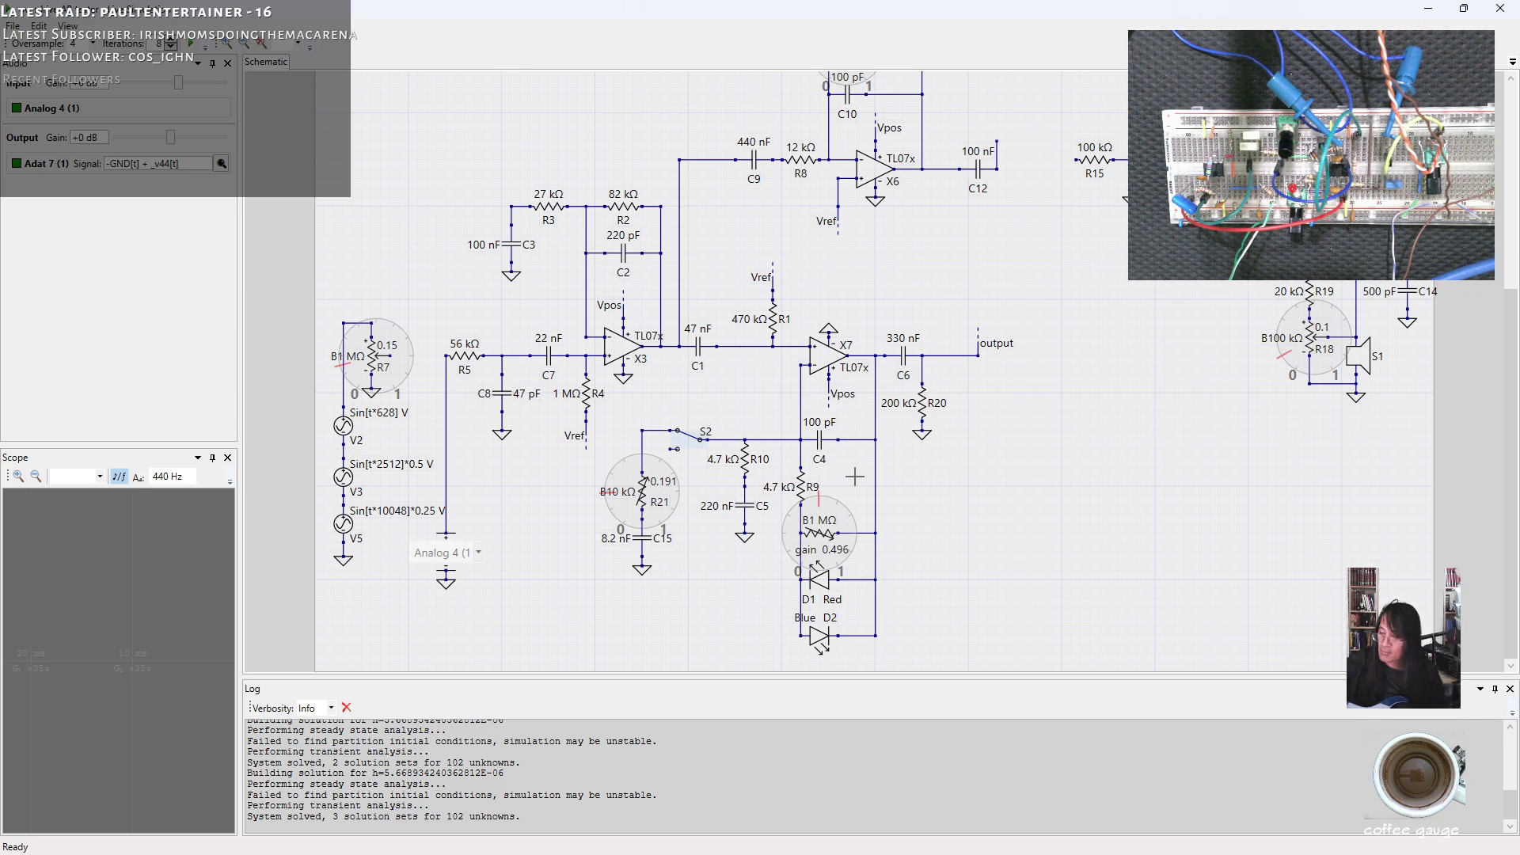
left_click_drag(664, 498, 674, 478)
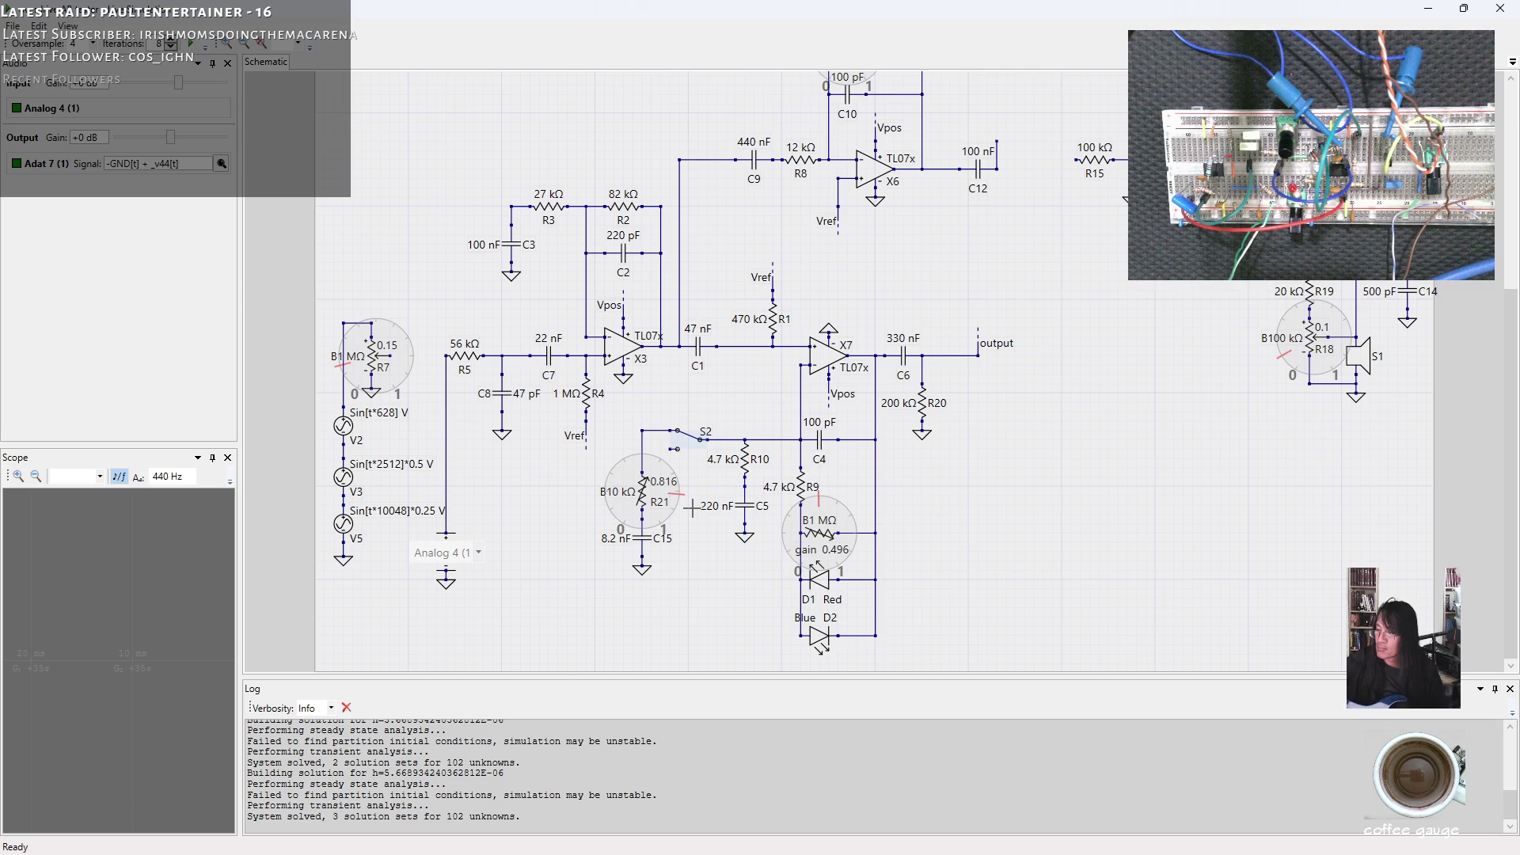
left_click_drag(678, 508, 647, 523)
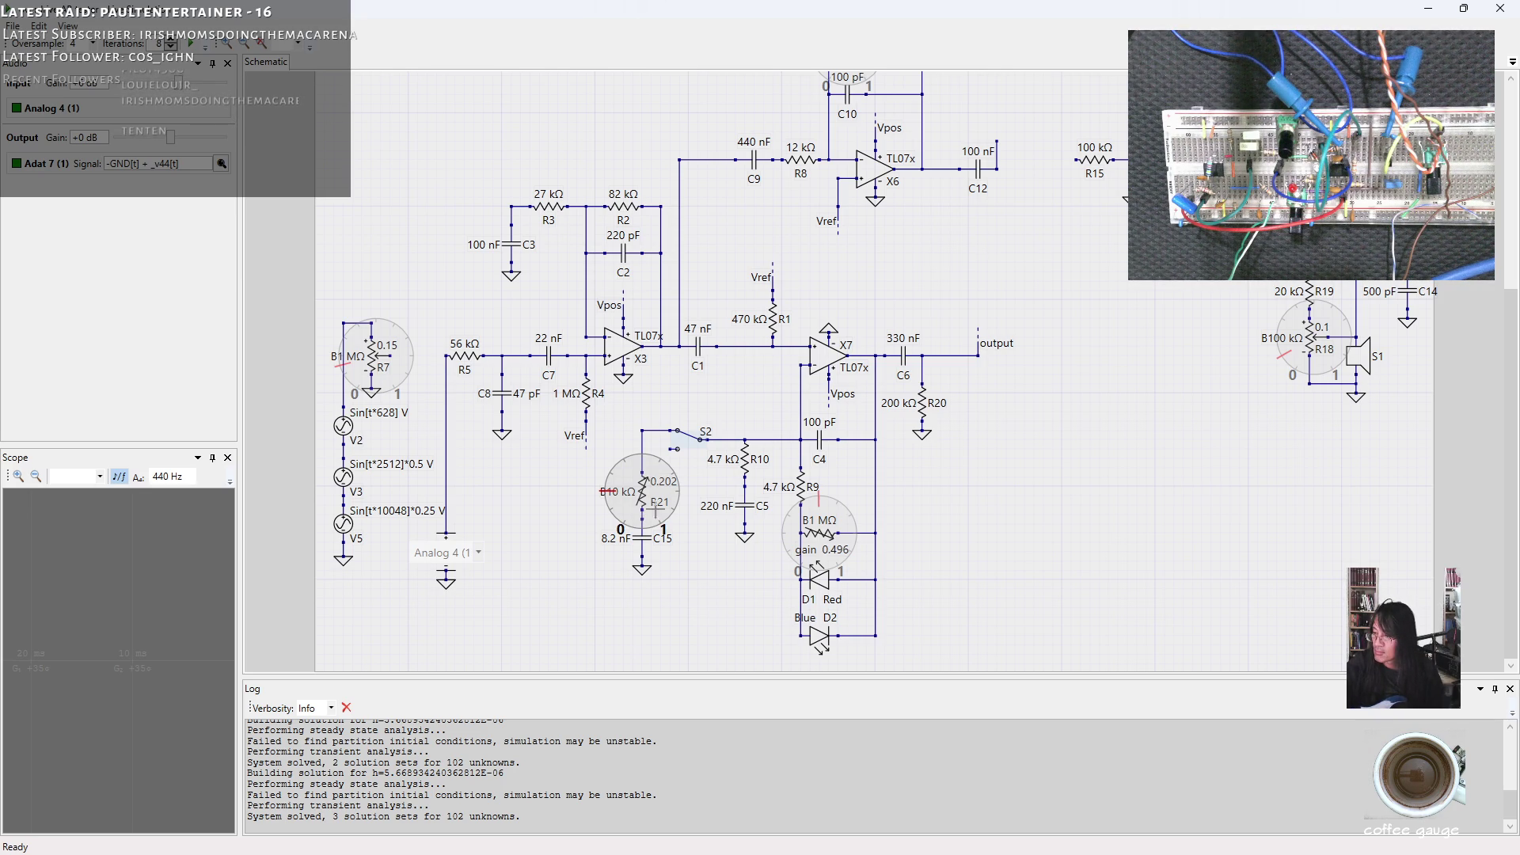
left_click_drag(682, 492, 675, 490)
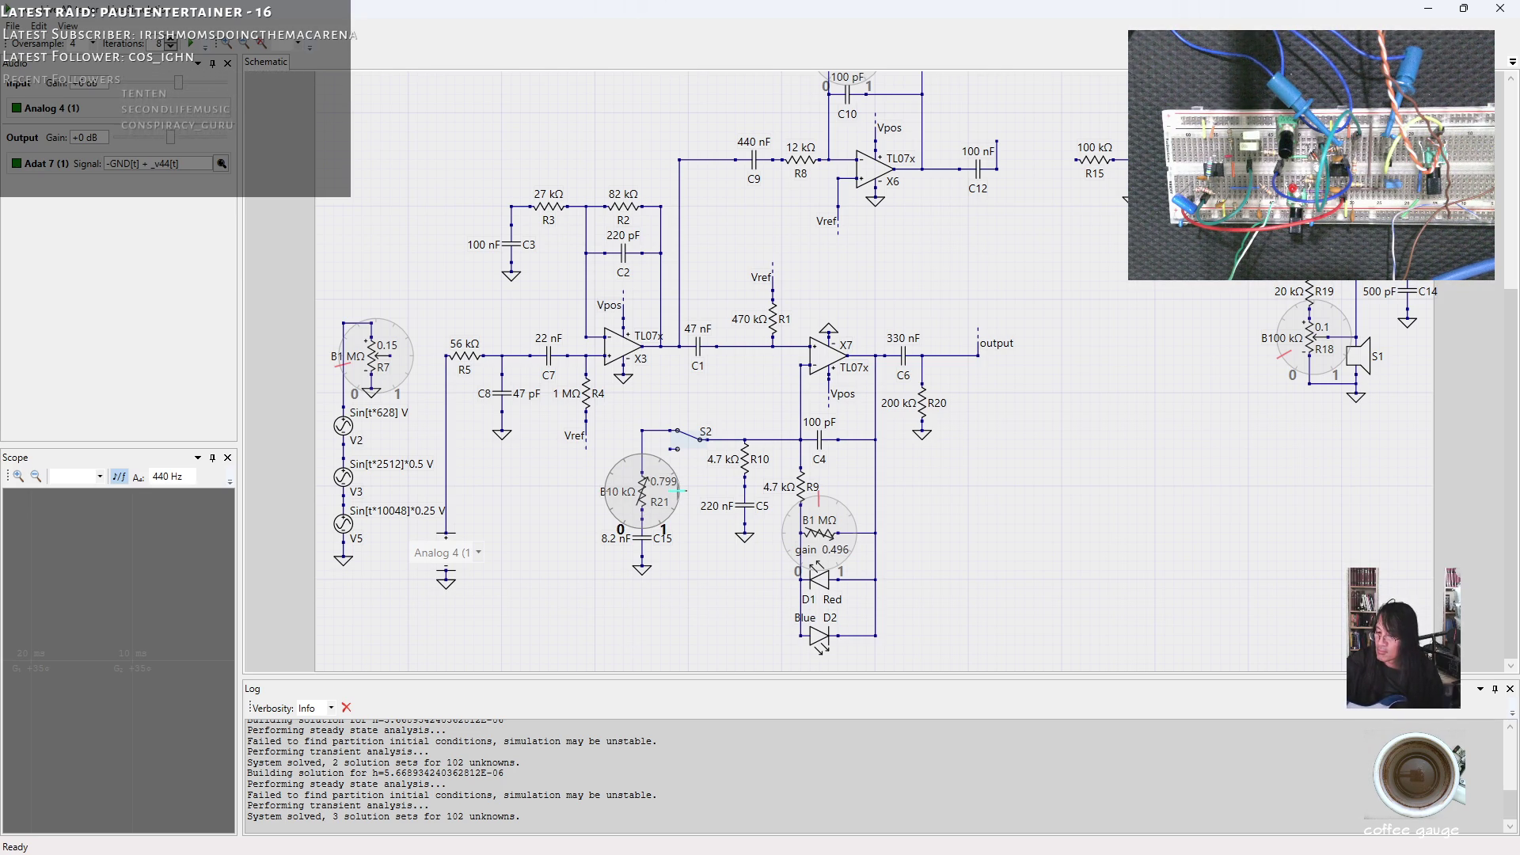
left_click_drag(677, 490, 606, 491)
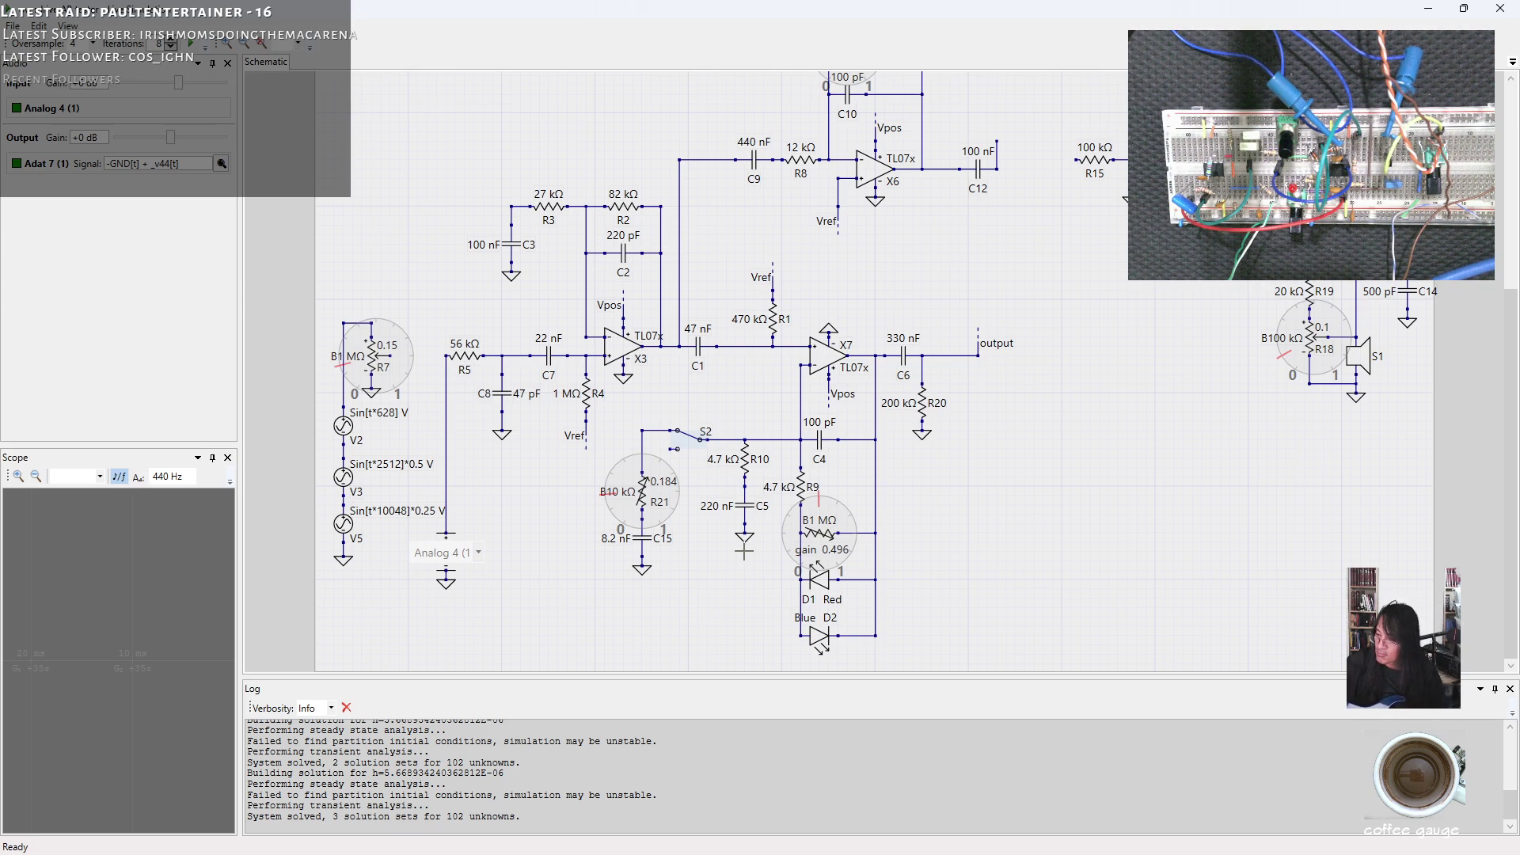
Turn the diode gain pot down to 0.0297, then sweep R21 up and back to about 0.19.
left_click_drag(814, 524, 795, 560)
left_click_drag(679, 506, 677, 499)
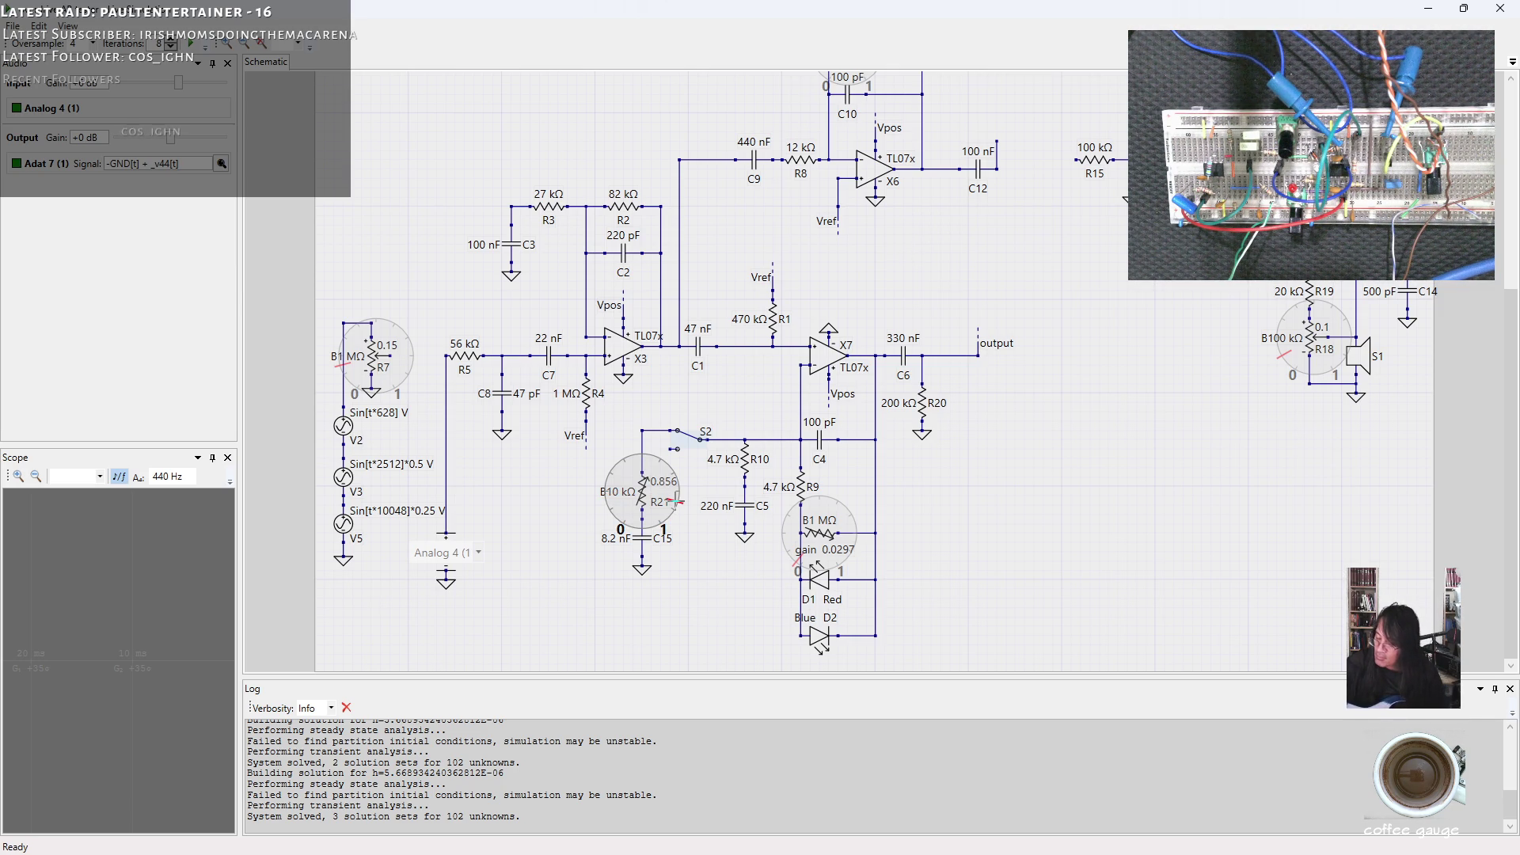
left_click_drag(678, 499, 607, 511)
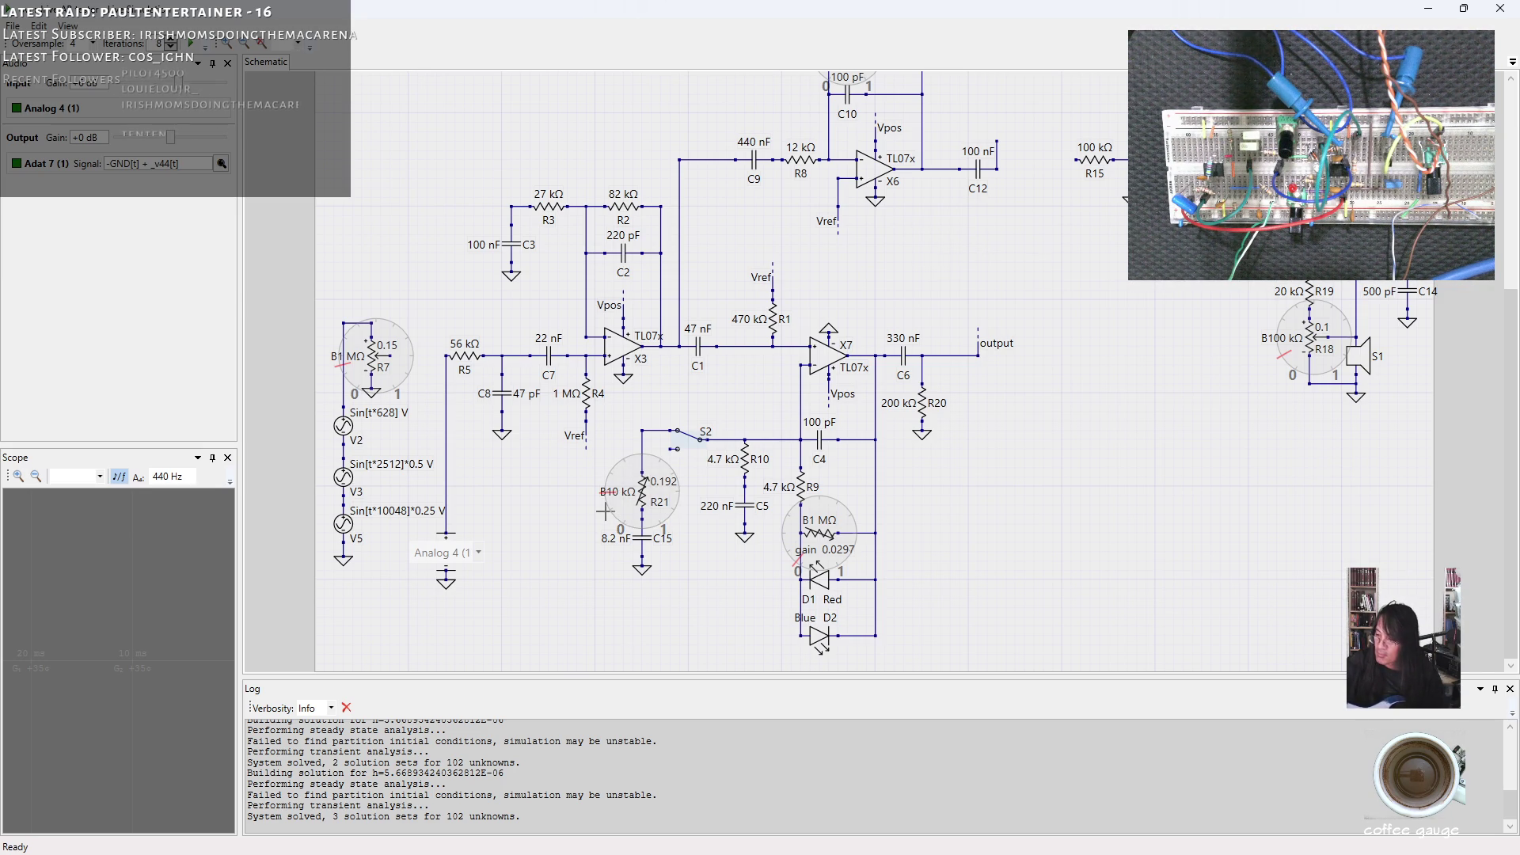
Toggle switch S2 to its other position and back to compare both.
left_click(683, 444)
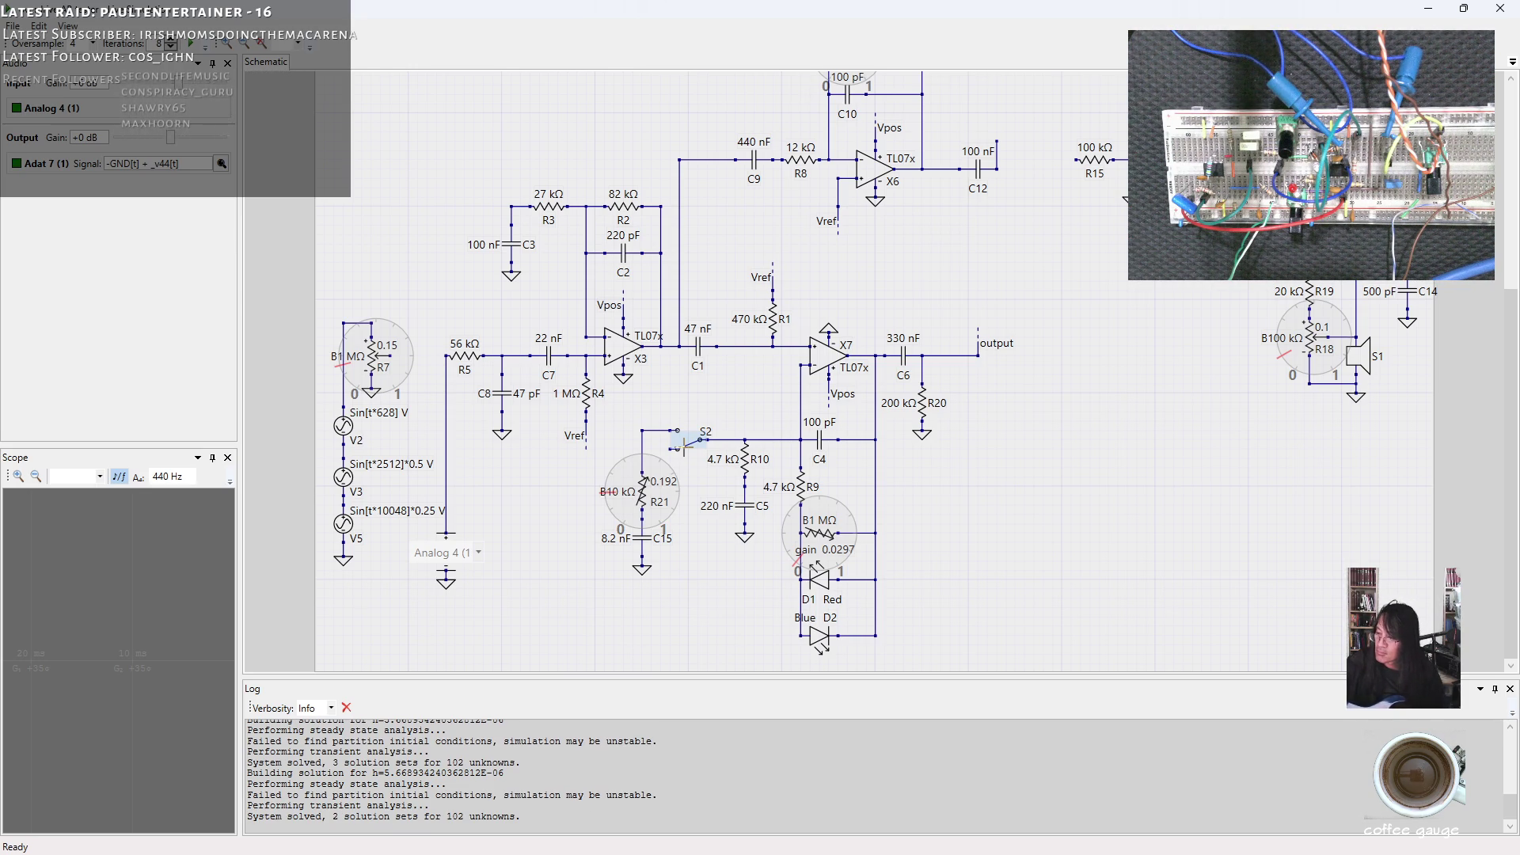
left_click(681, 445)
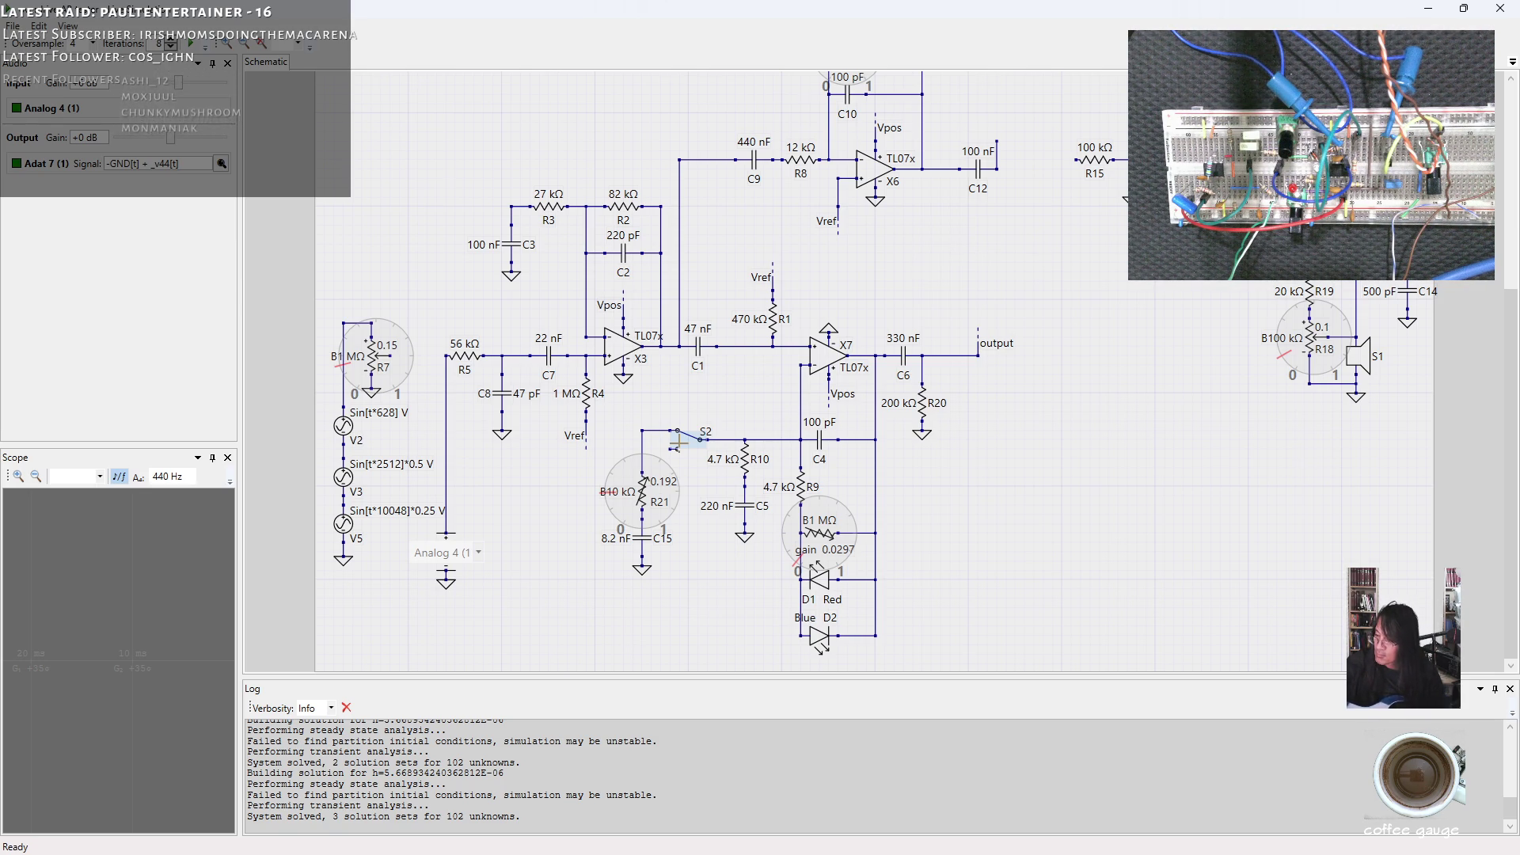
Raise the D1/D2 diode gain pot through 0.5 and 0.8 up to 0.996.
left_click_drag(819, 535, 831, 536)
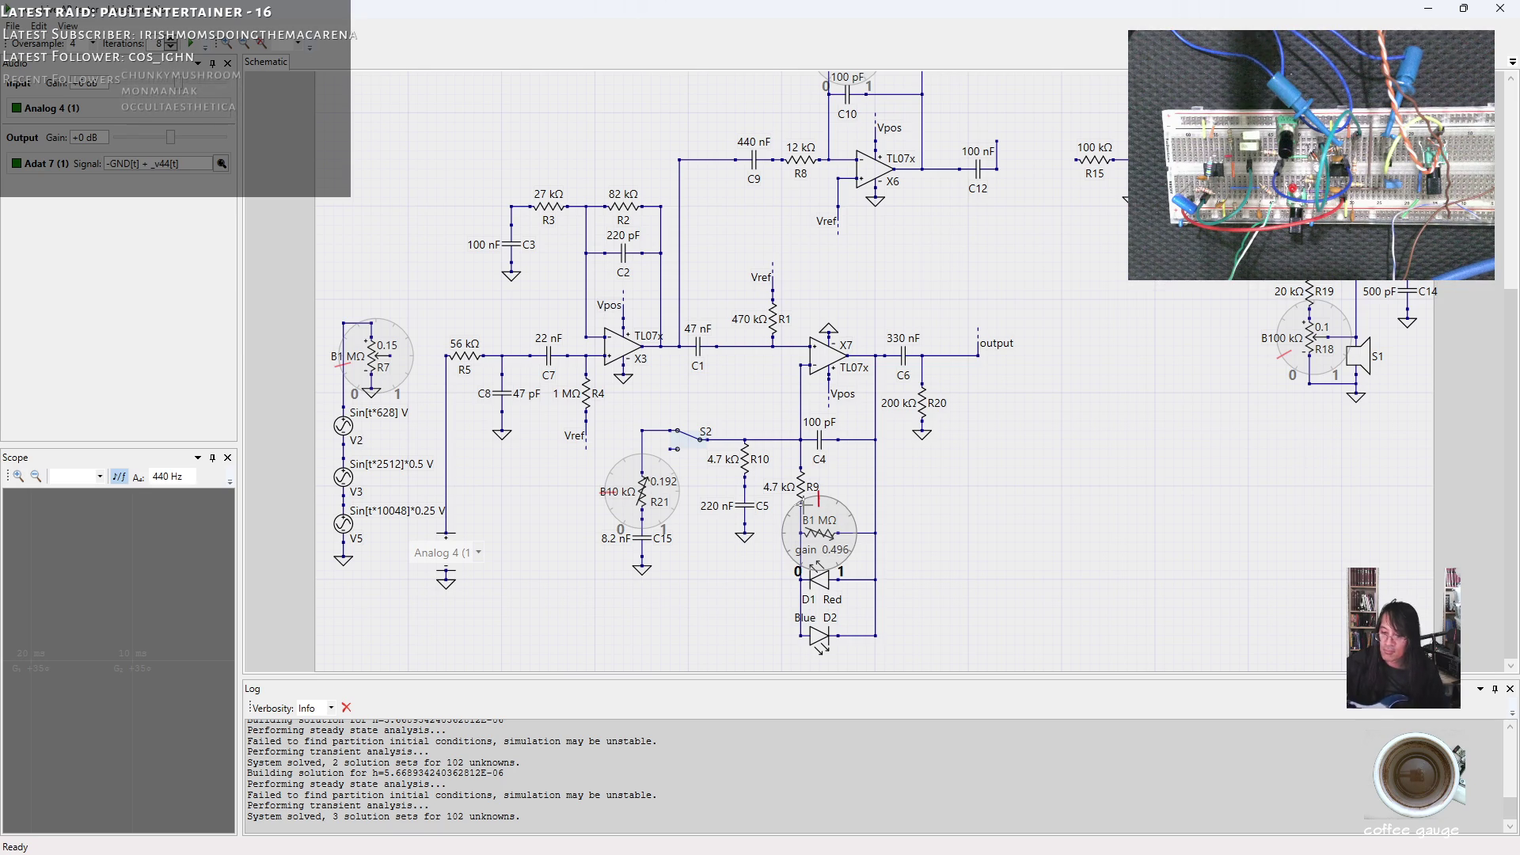
left_click_drag(831, 537, 850, 536)
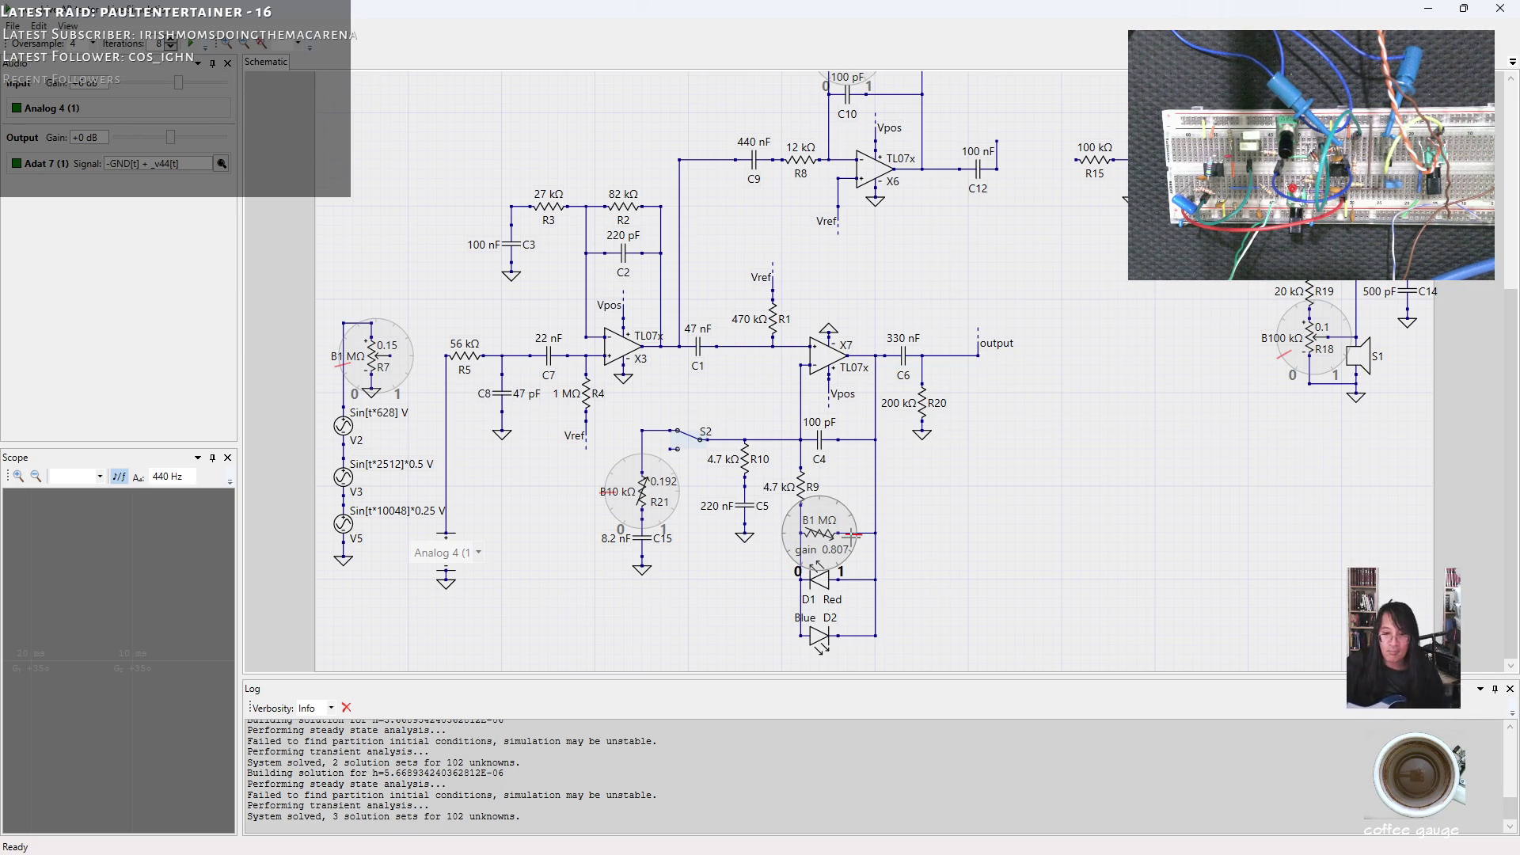
left_click_drag(851, 537, 841, 566)
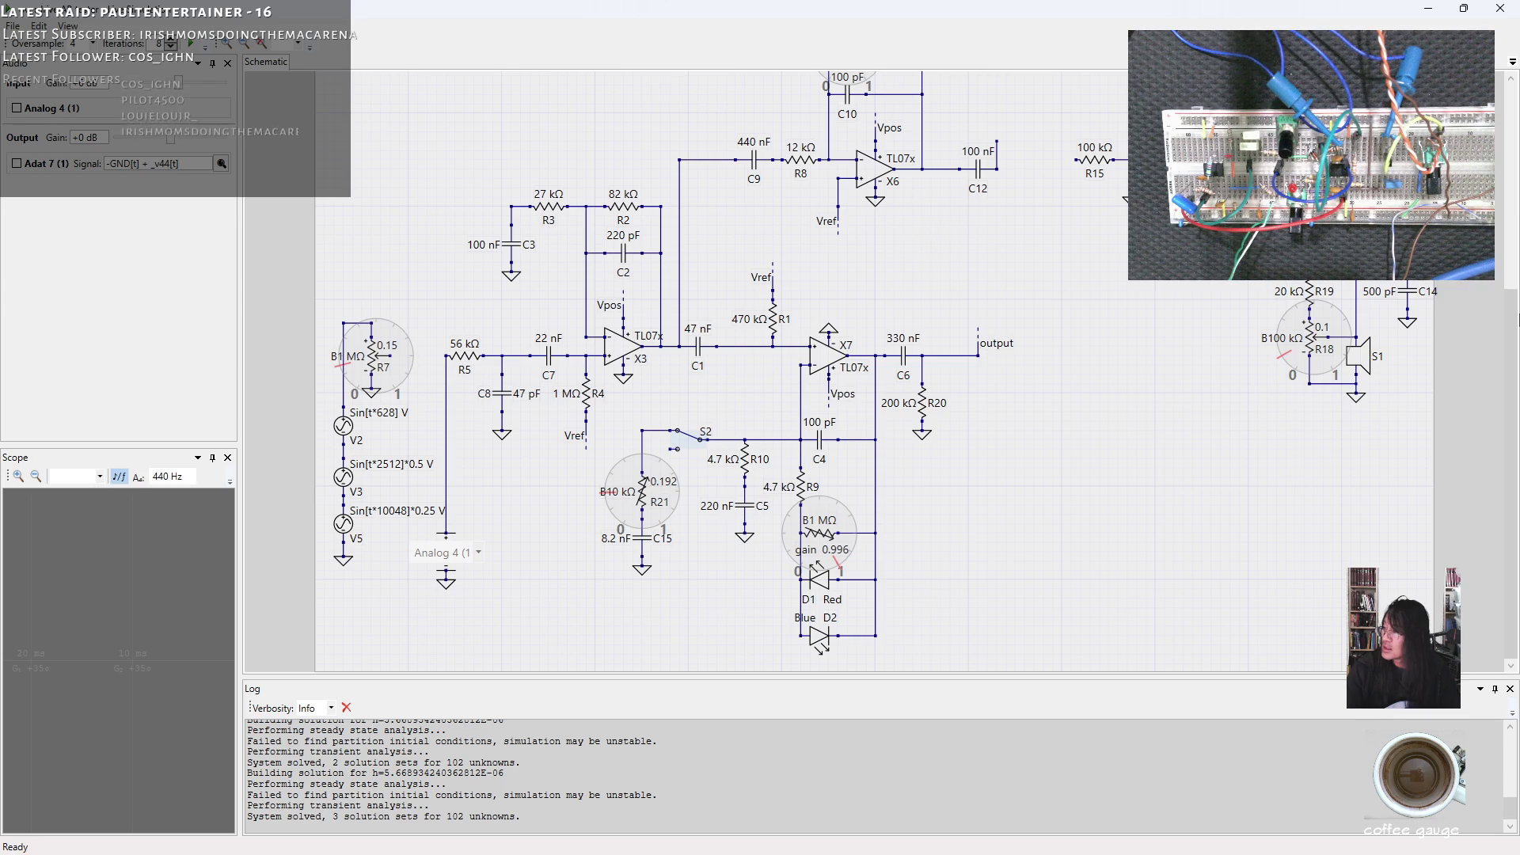
left_click_drag(1513, 303, 1514, 84)
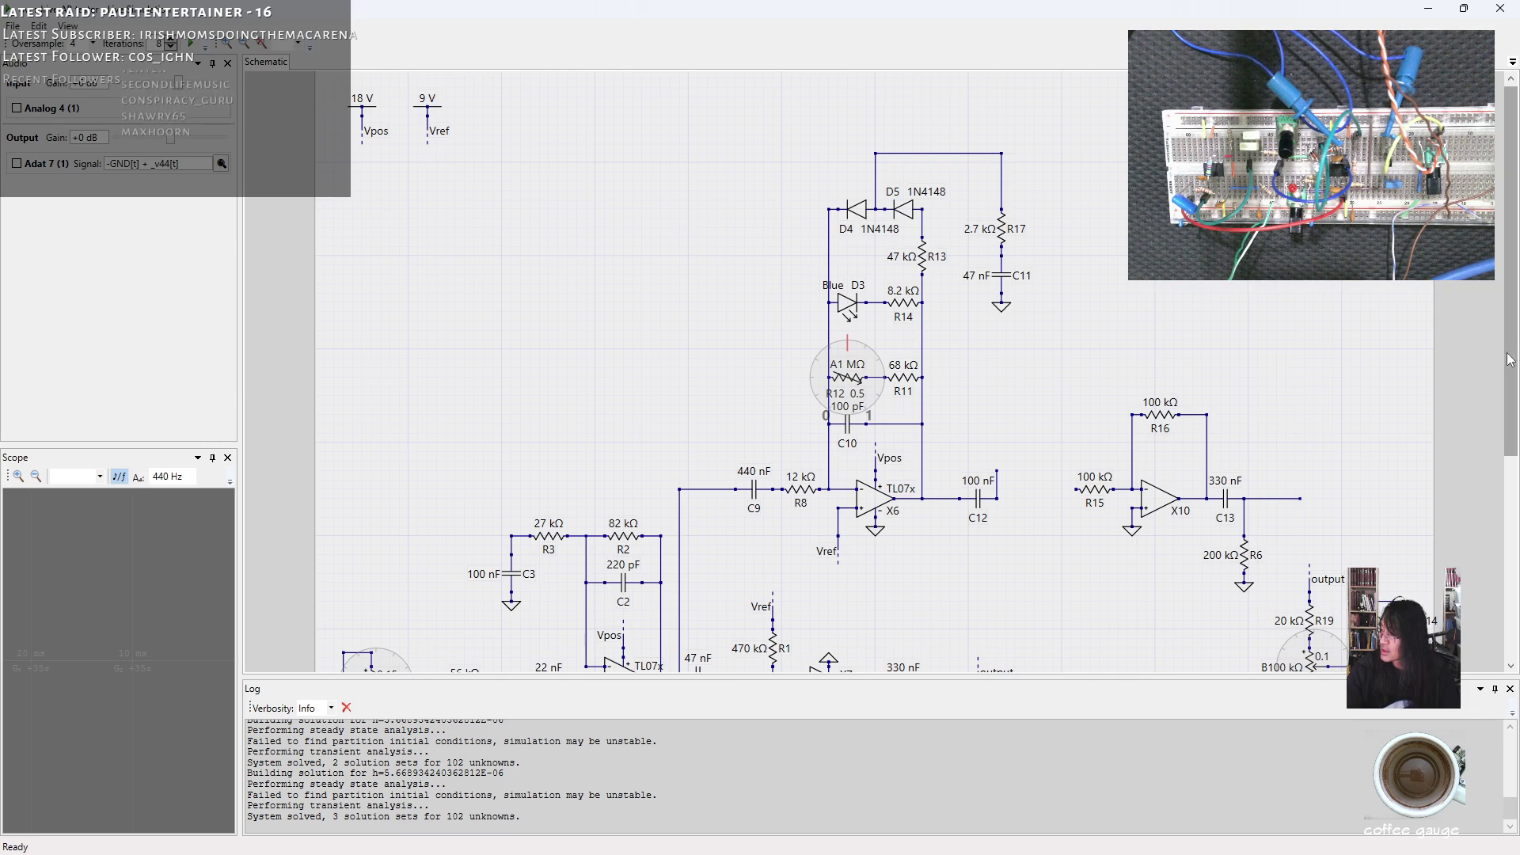
left_click_drag(1508, 359, 1512, 458)
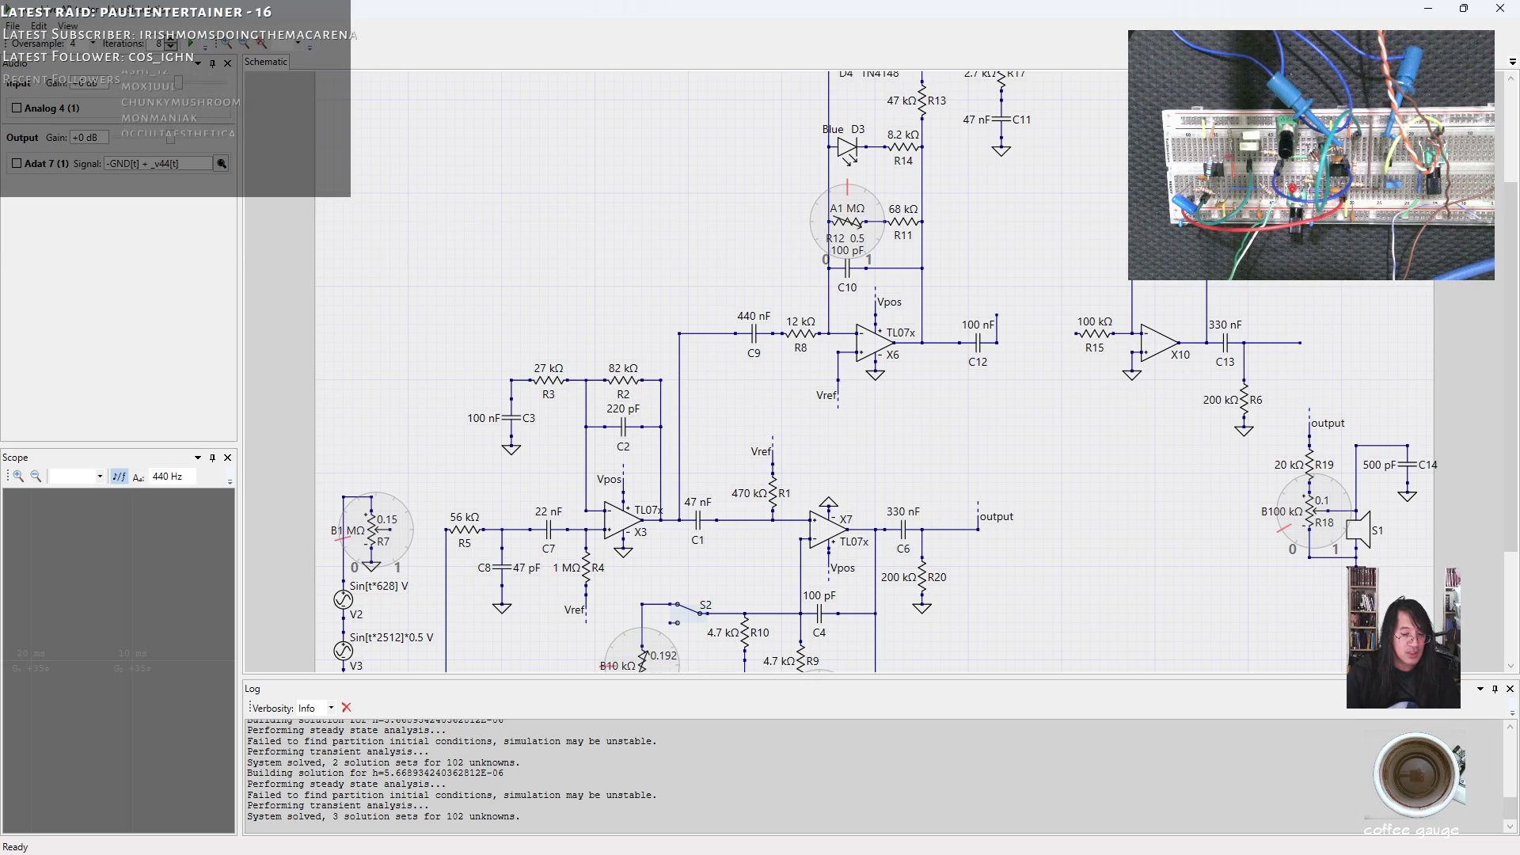
Switch from the LiveSPICE simulation over to the Cakewalk session.
key("alt+Tab")
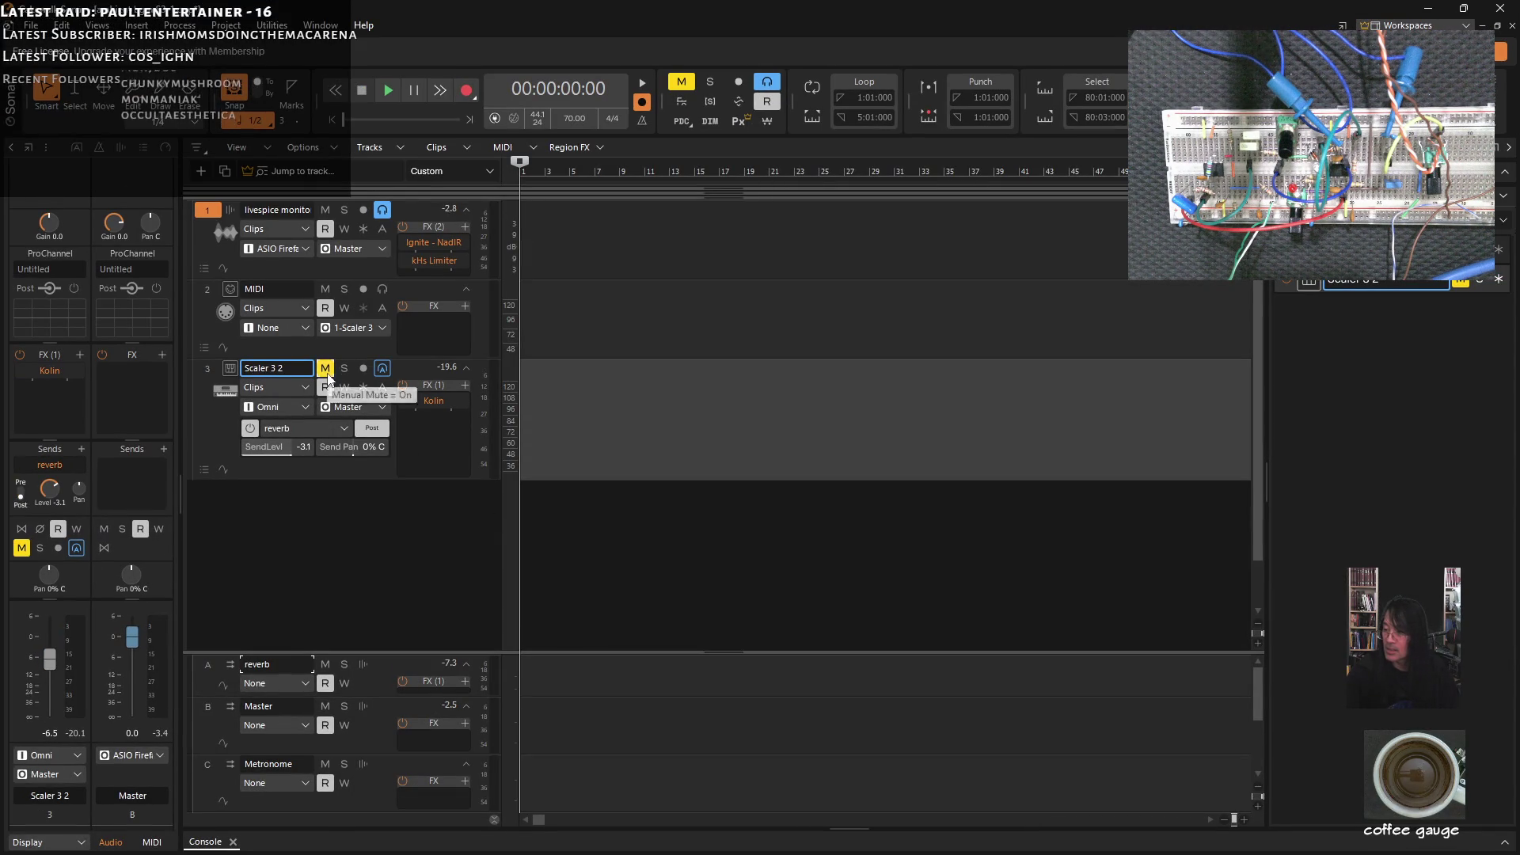
Bring the running LiveSPICE live simulation back to the front.
left_click(1425, 10)
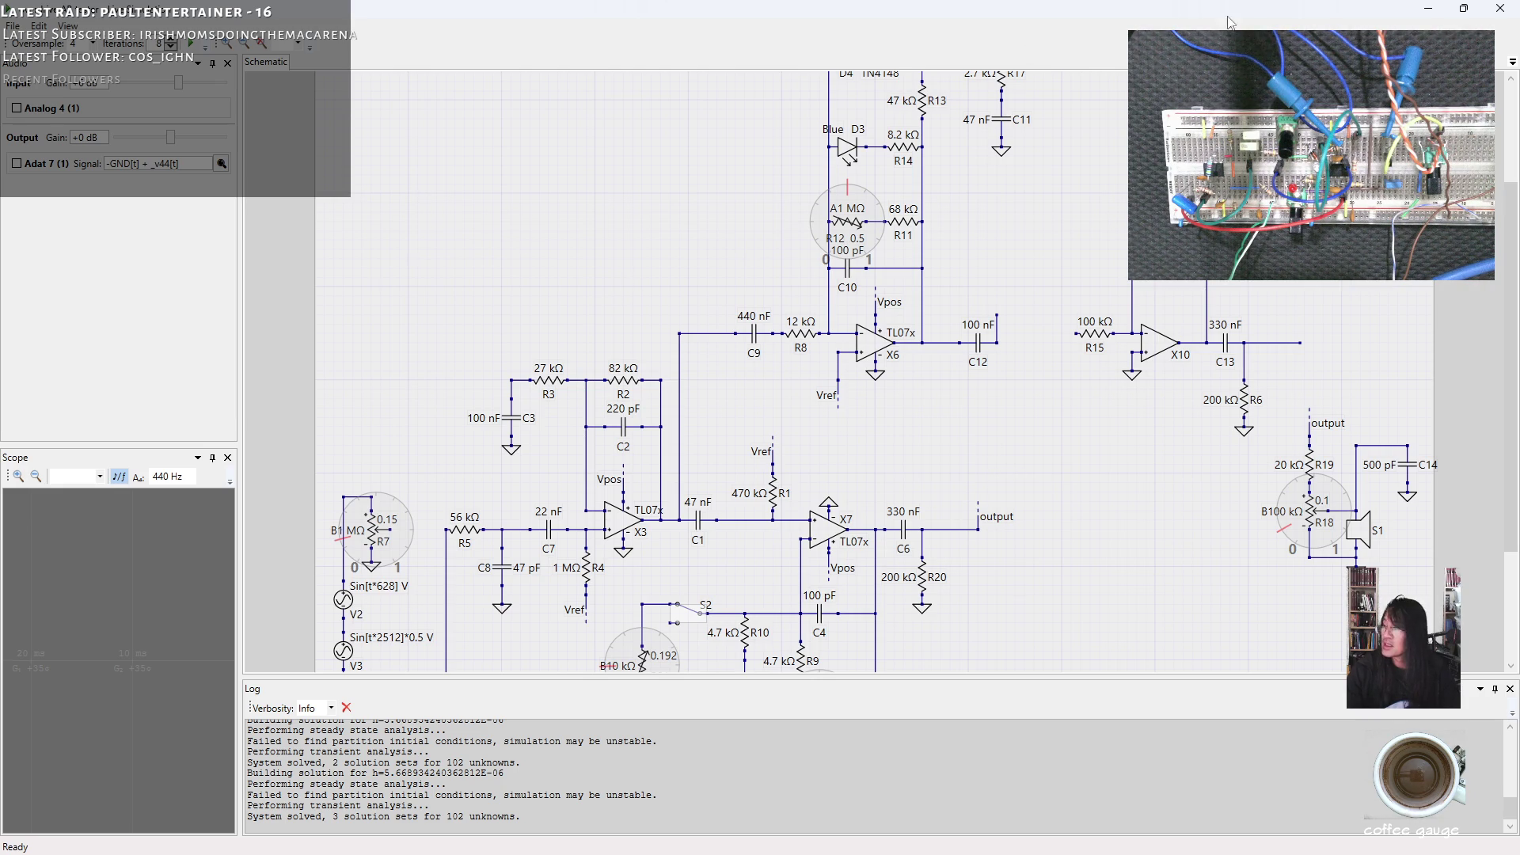
Close the live simulation and detach the 'output' label from the wire after C6.
left_click(1499, 8)
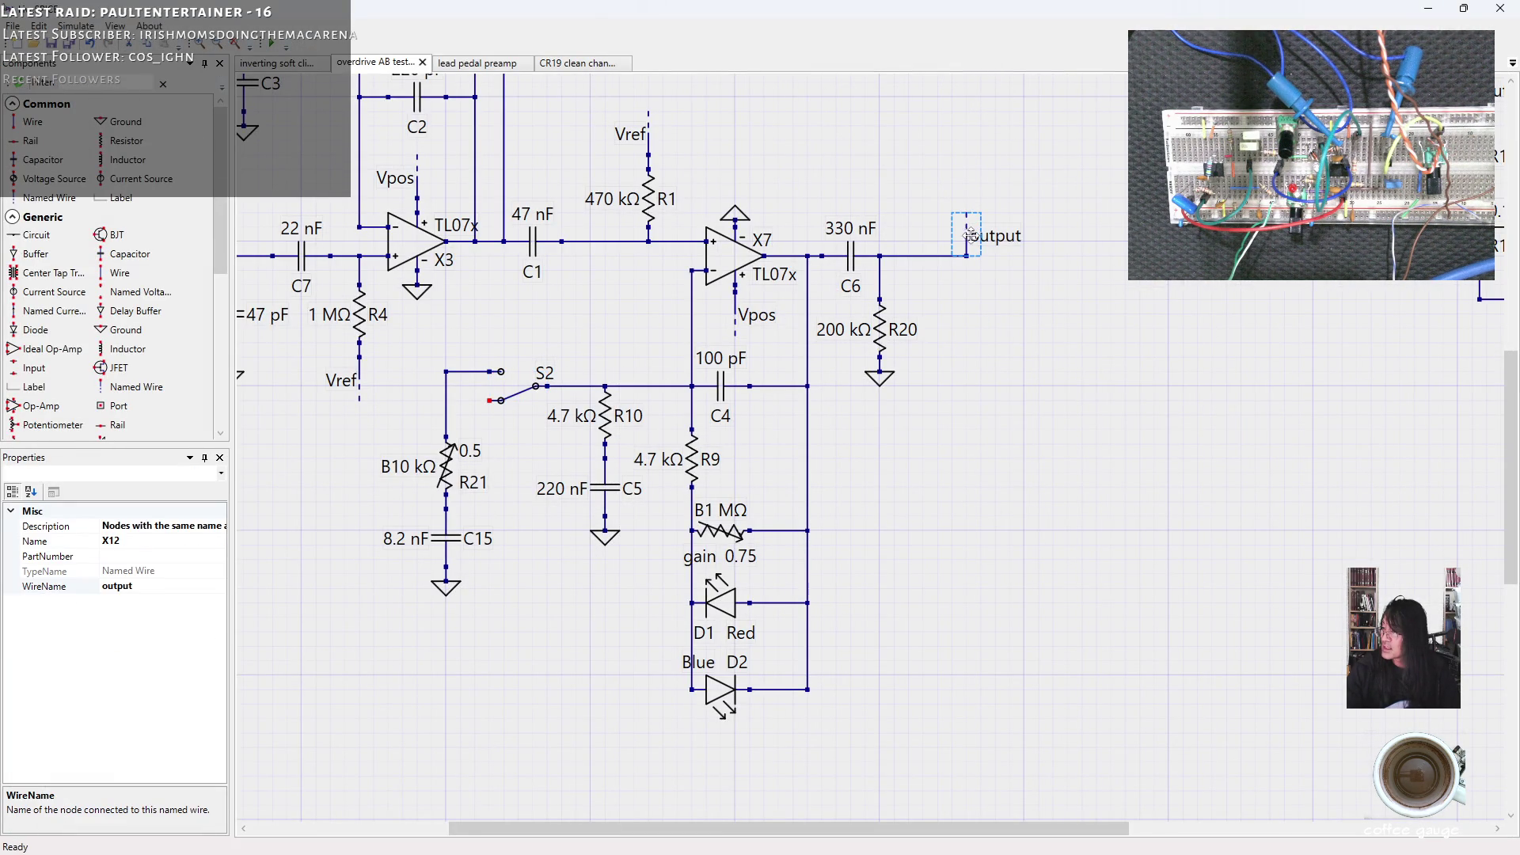
left_click_drag(967, 236, 1146, 220)
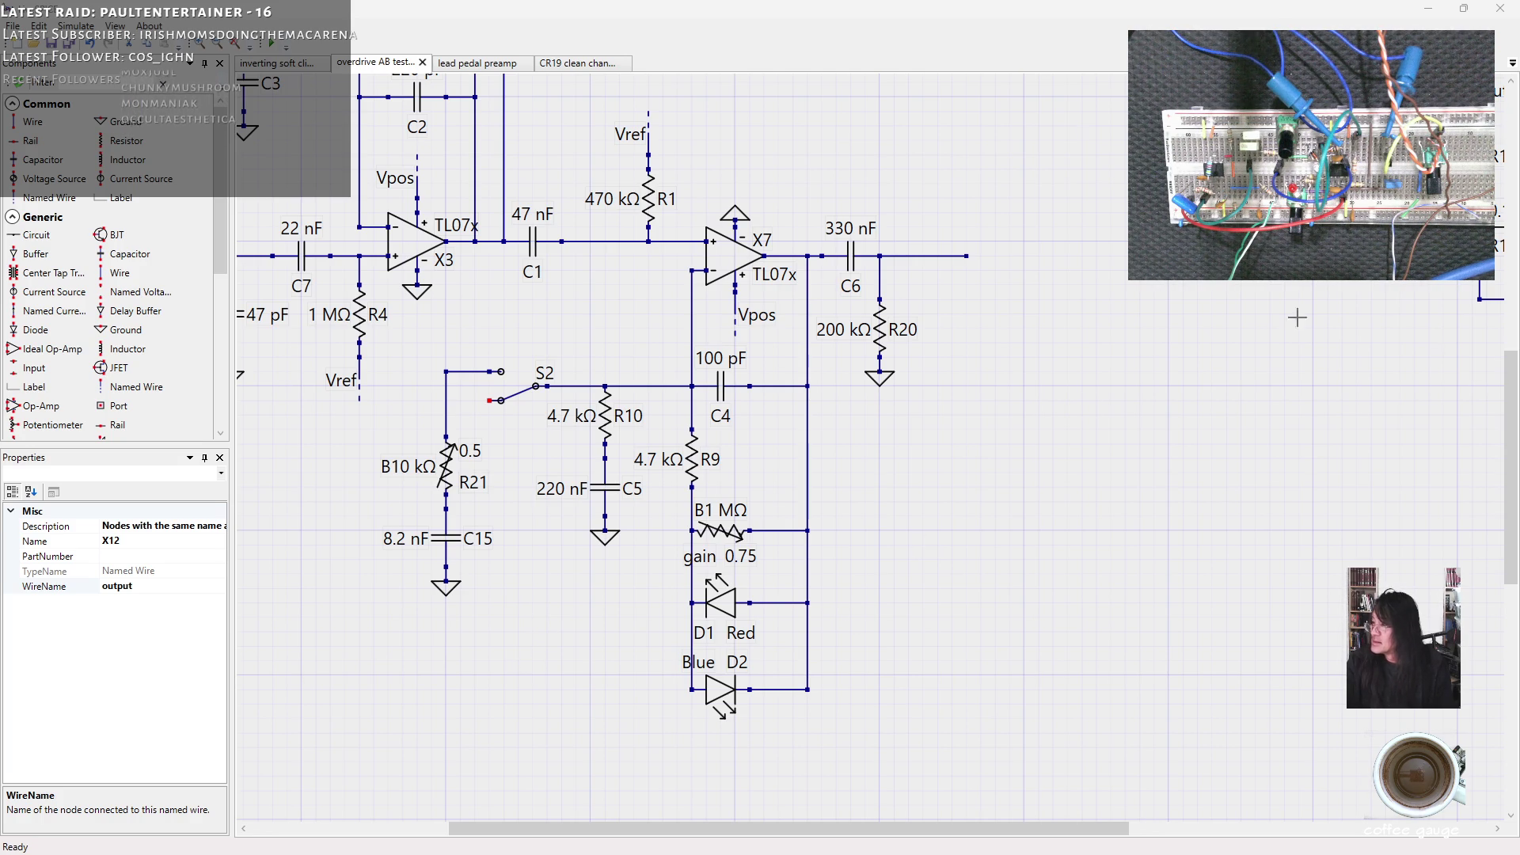
left_click_drag(1515, 466, 1489, 319)
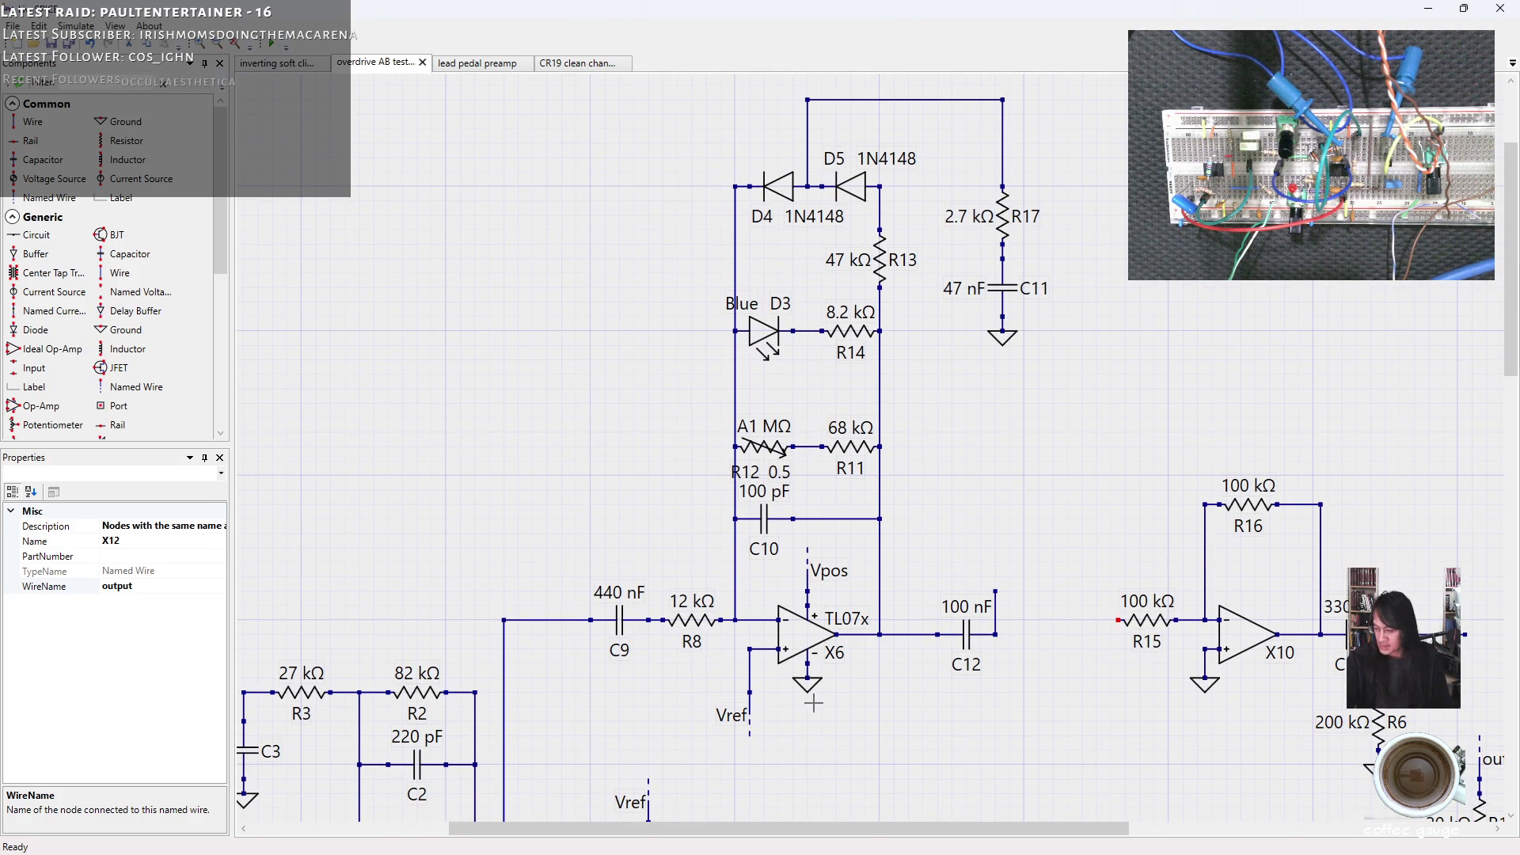
left_click_drag(693, 831, 407, 825)
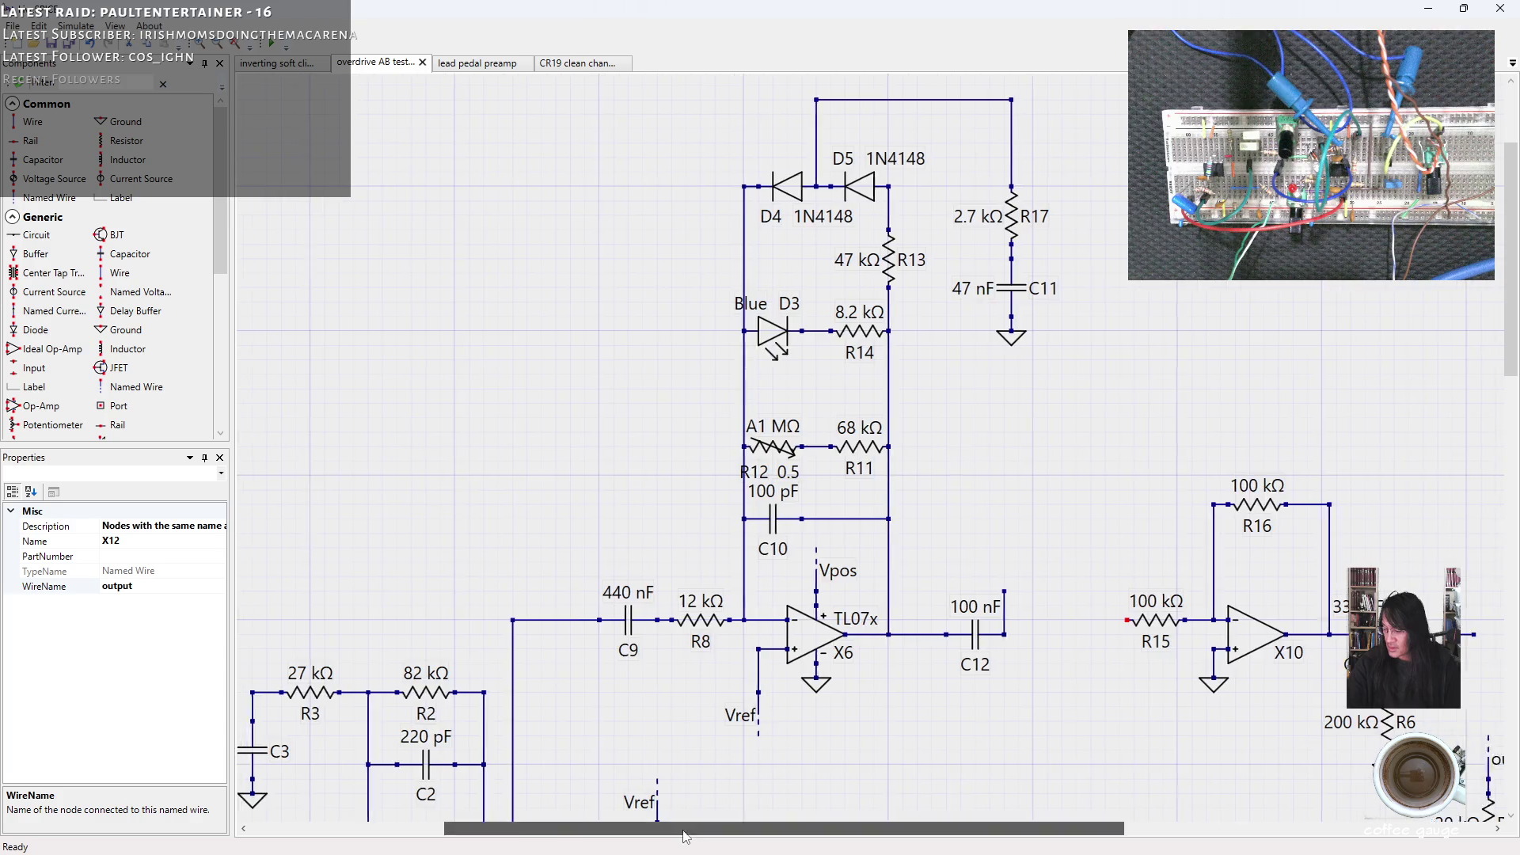
scroll(455, 600, "down", 2)
scroll(472, 595, "down", 2)
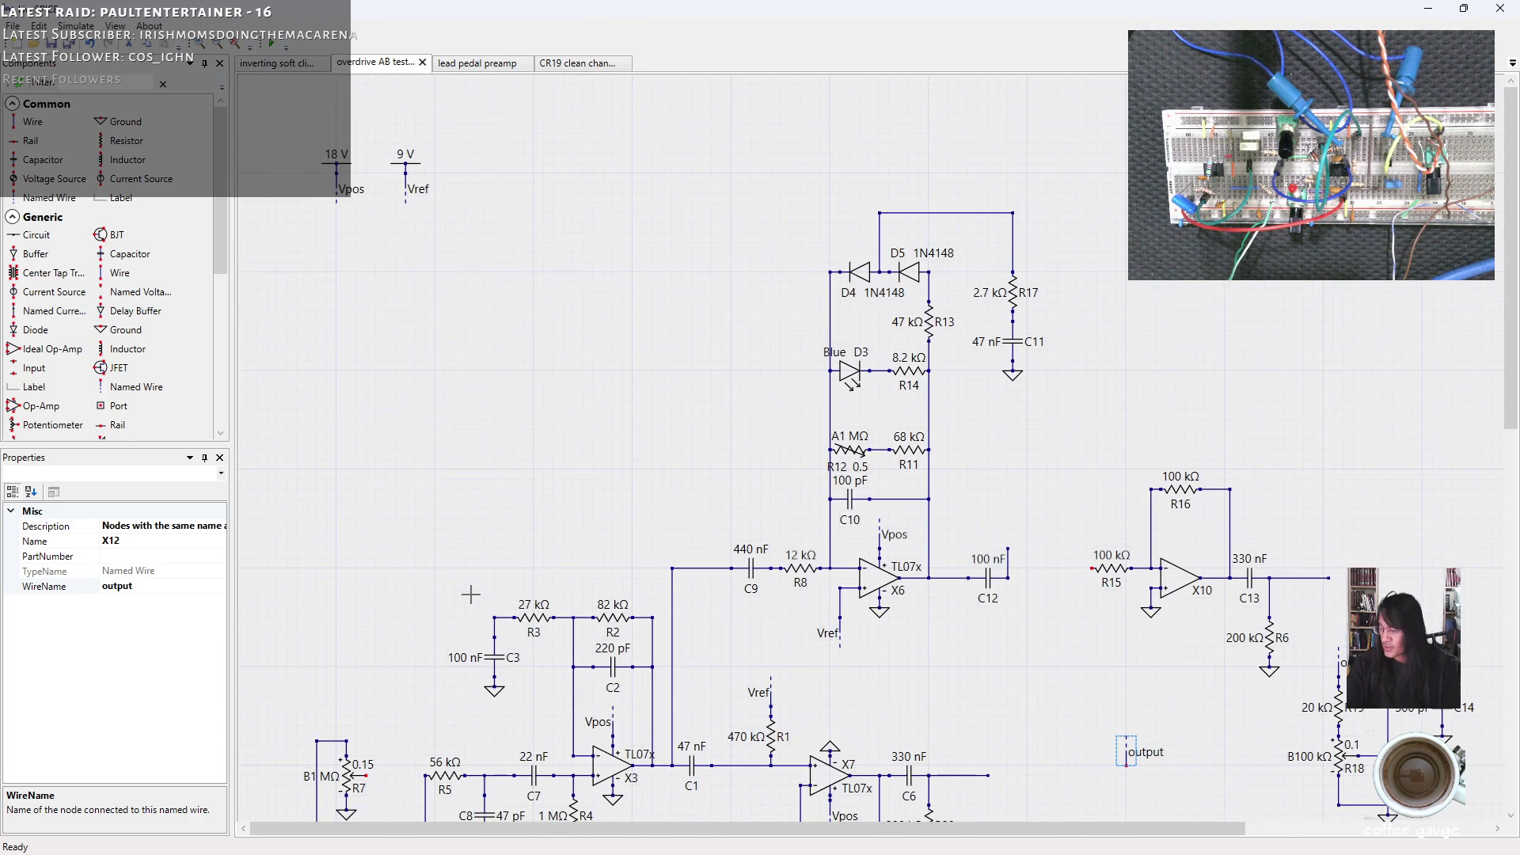
left_click_drag(1506, 395, 1515, 540)
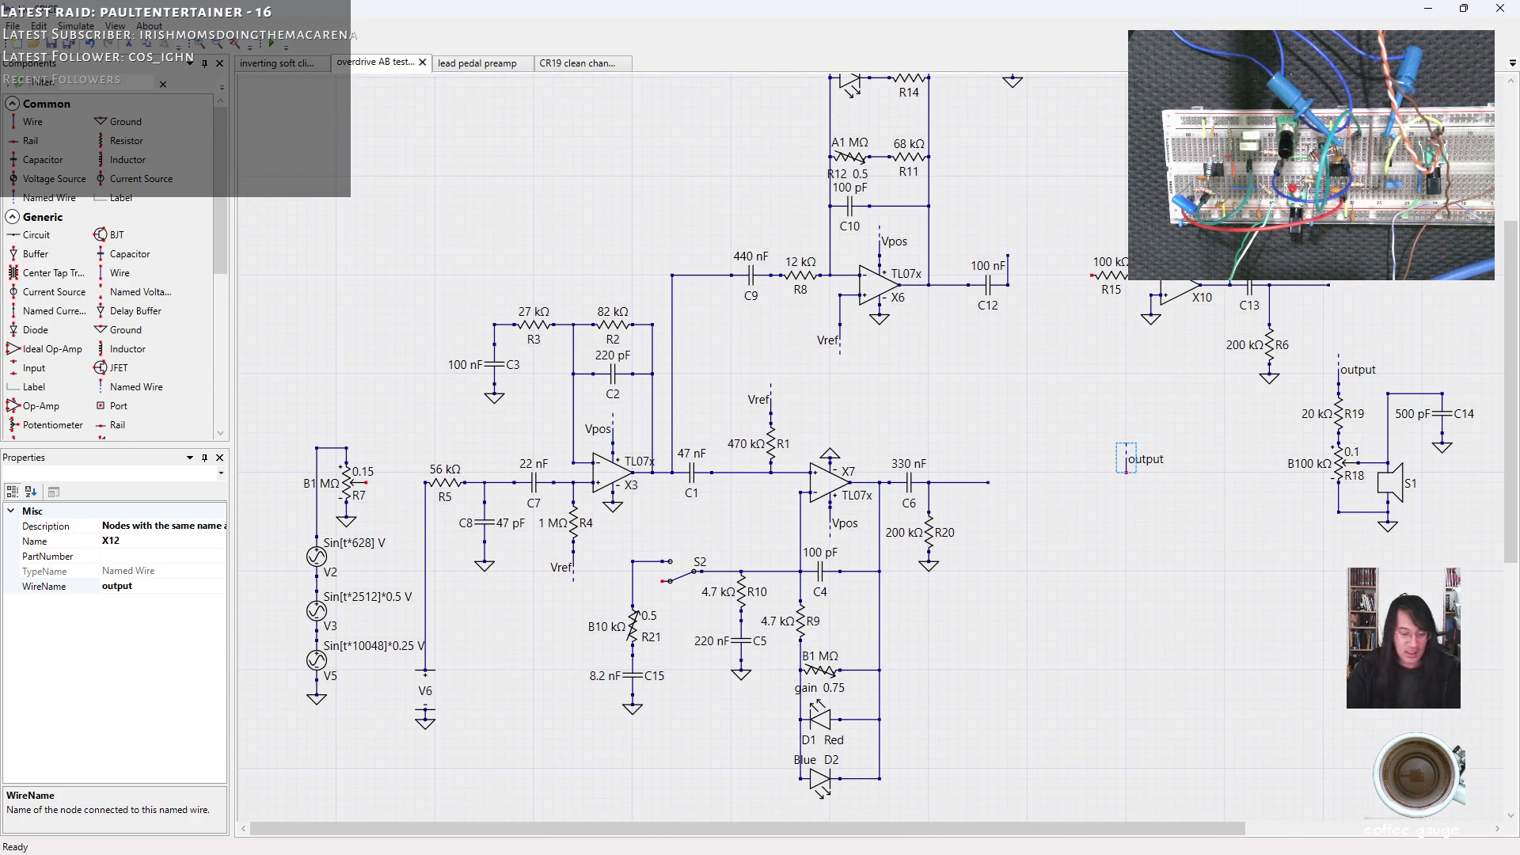
Turn off input echo on Cakewalk's first track and return to the LiveSPICE schematic.
key("alt+Tab")
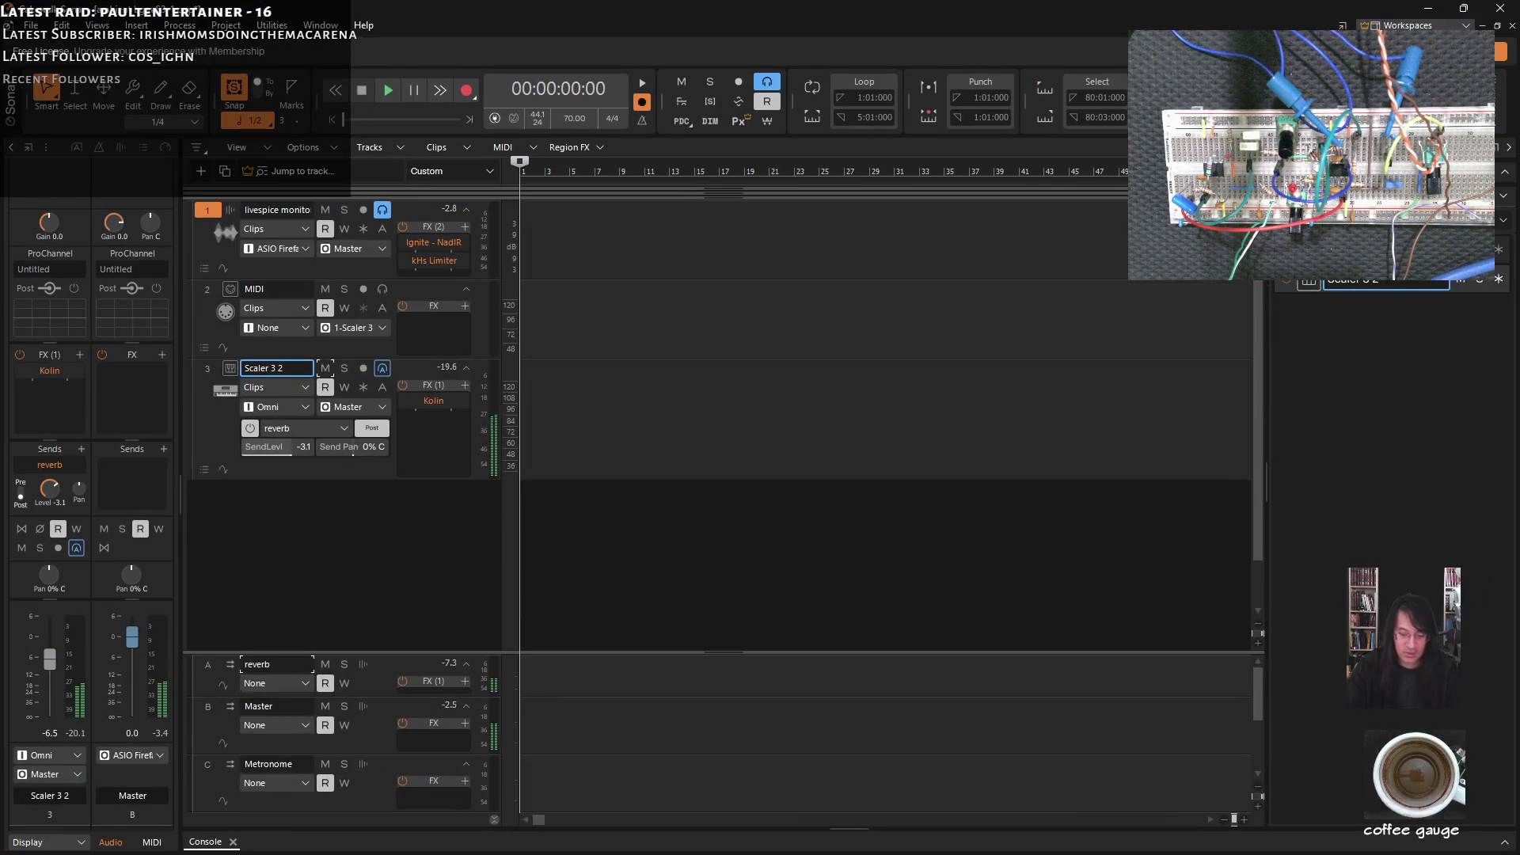
left_click(384, 210)
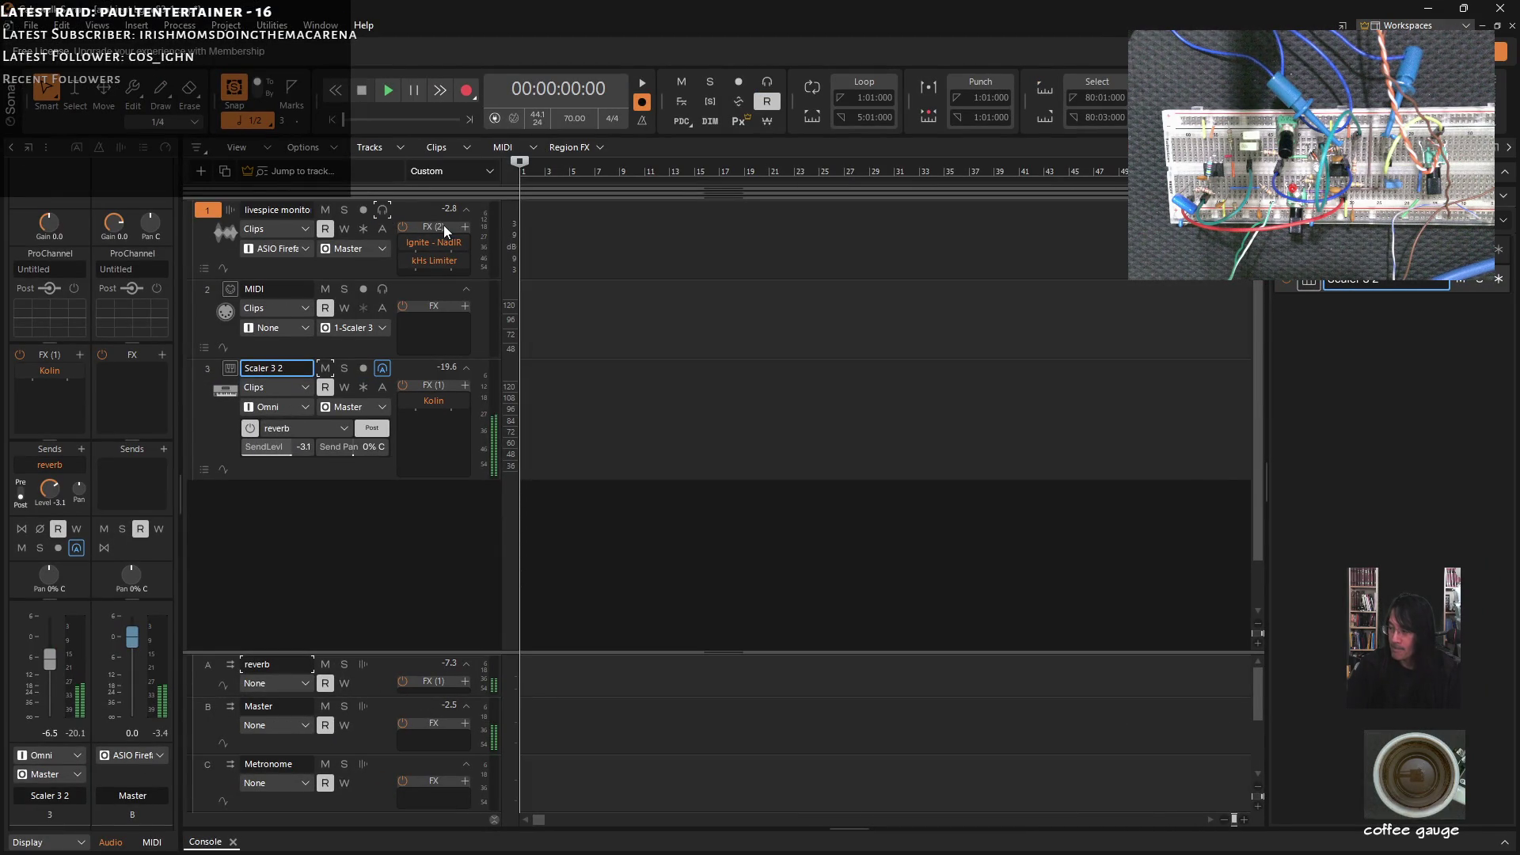
left_click(1429, 9)
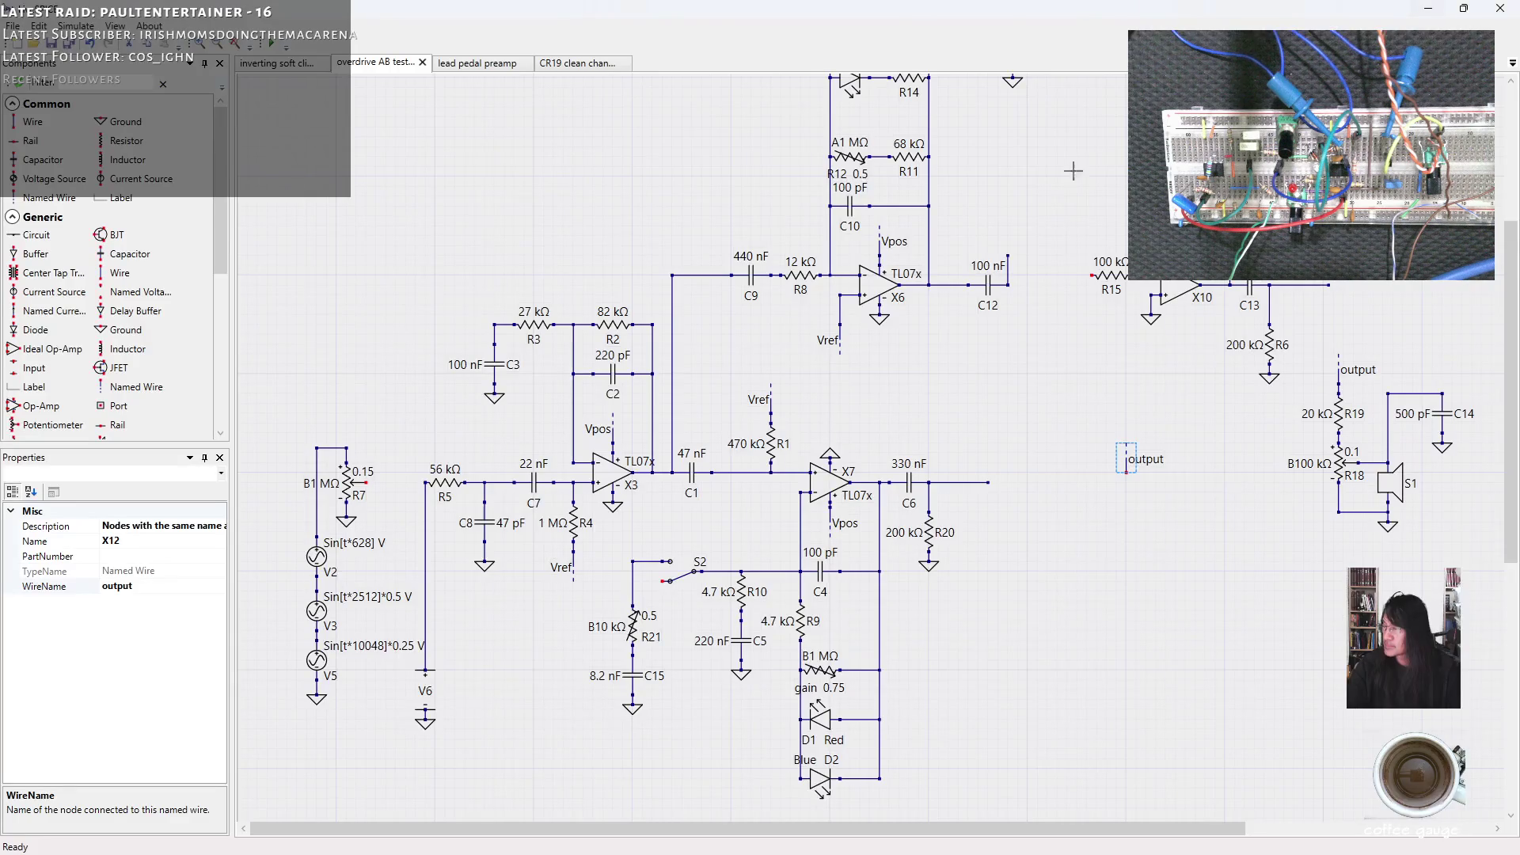
left_click(425, 510)
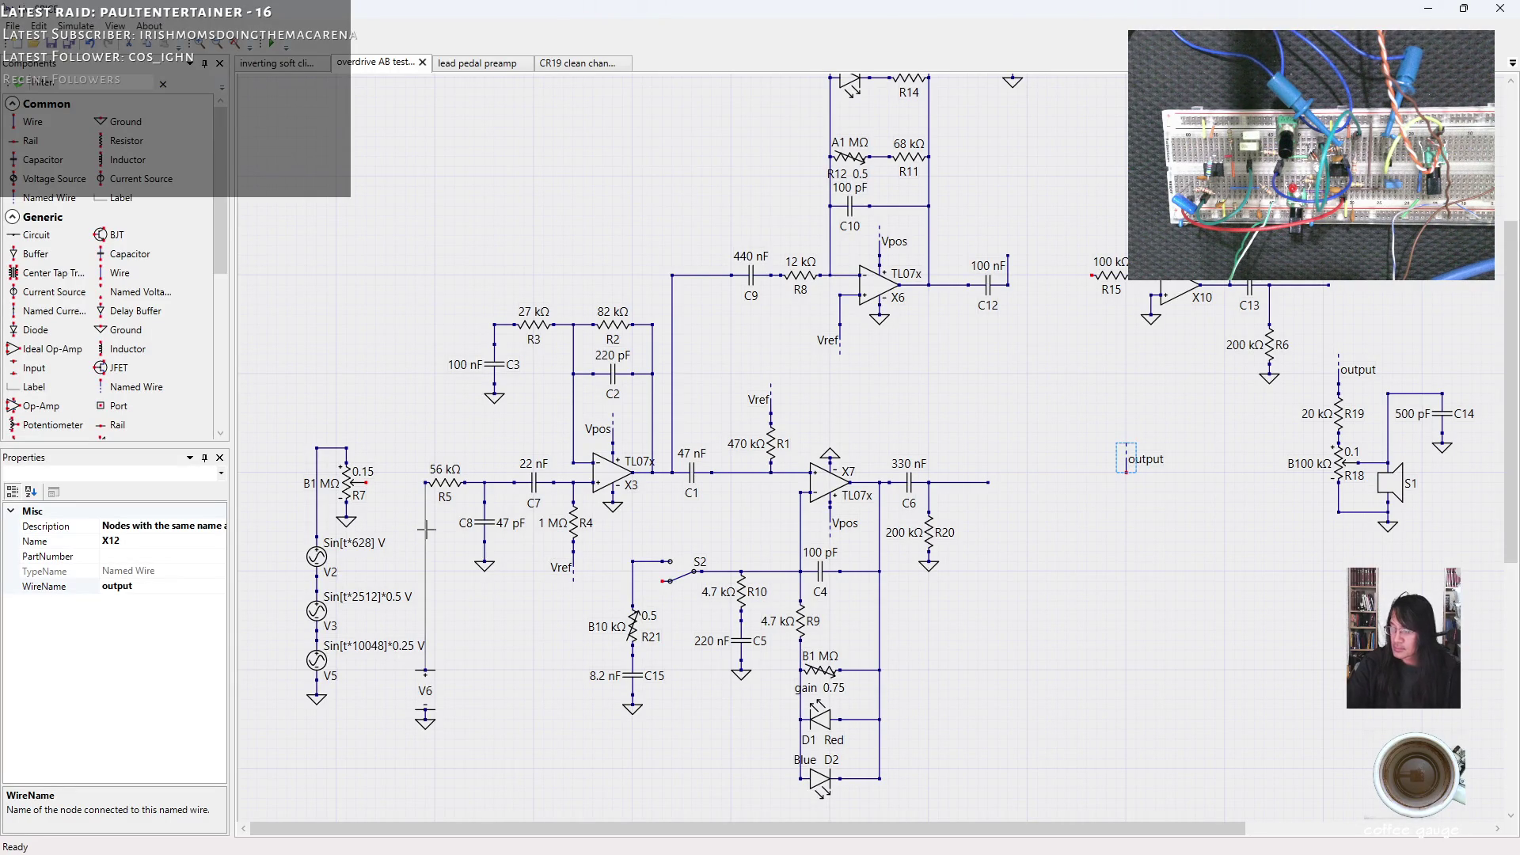
Delete the wire dropping from R5 to V6 and wire R7's wiper straight to R5's left end.
key("Delete")
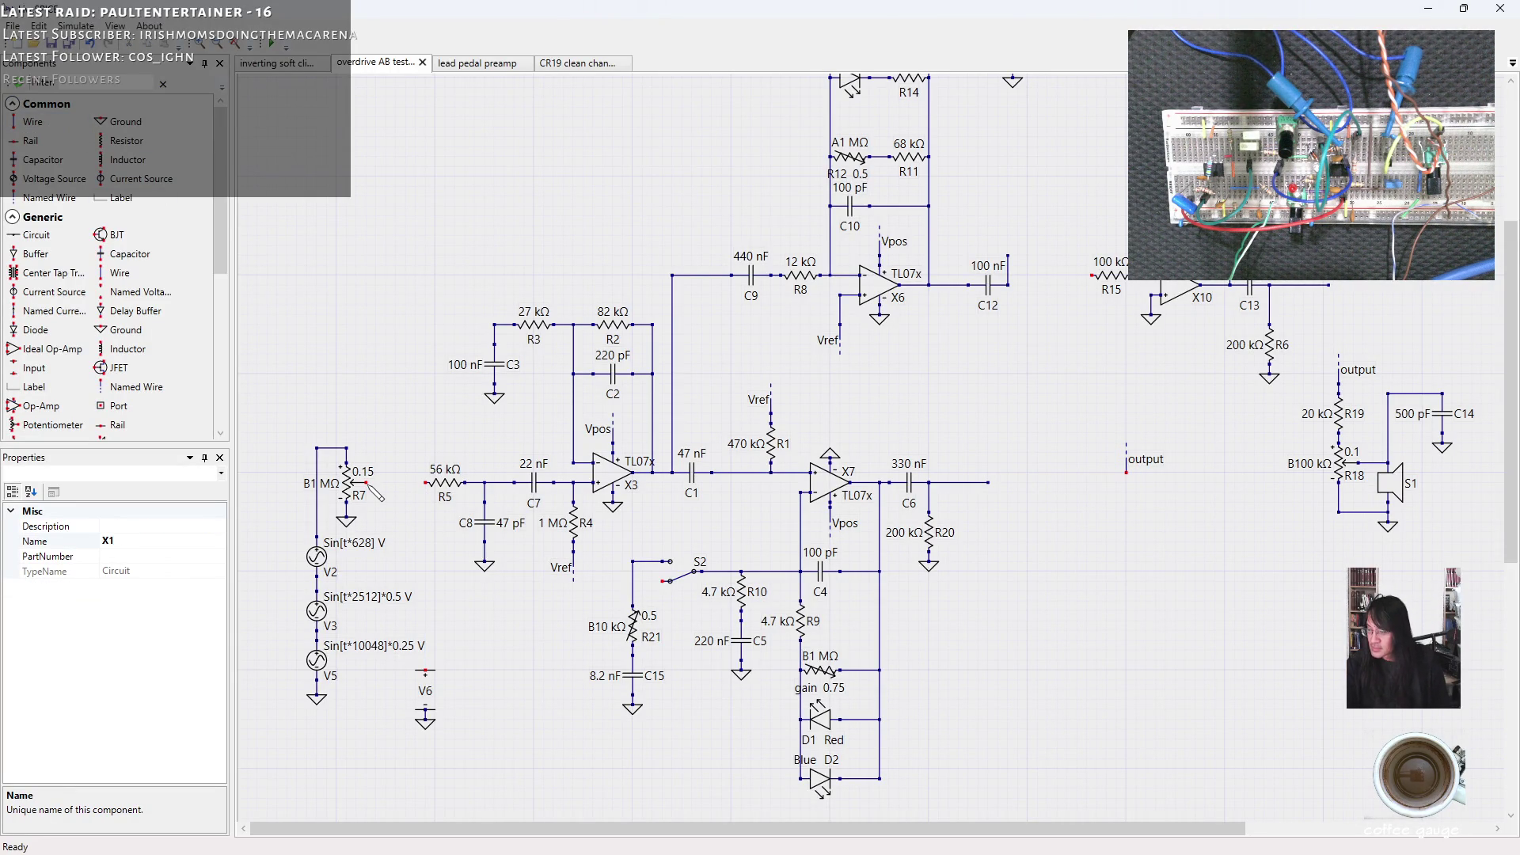
left_click_drag(367, 483, 425, 483)
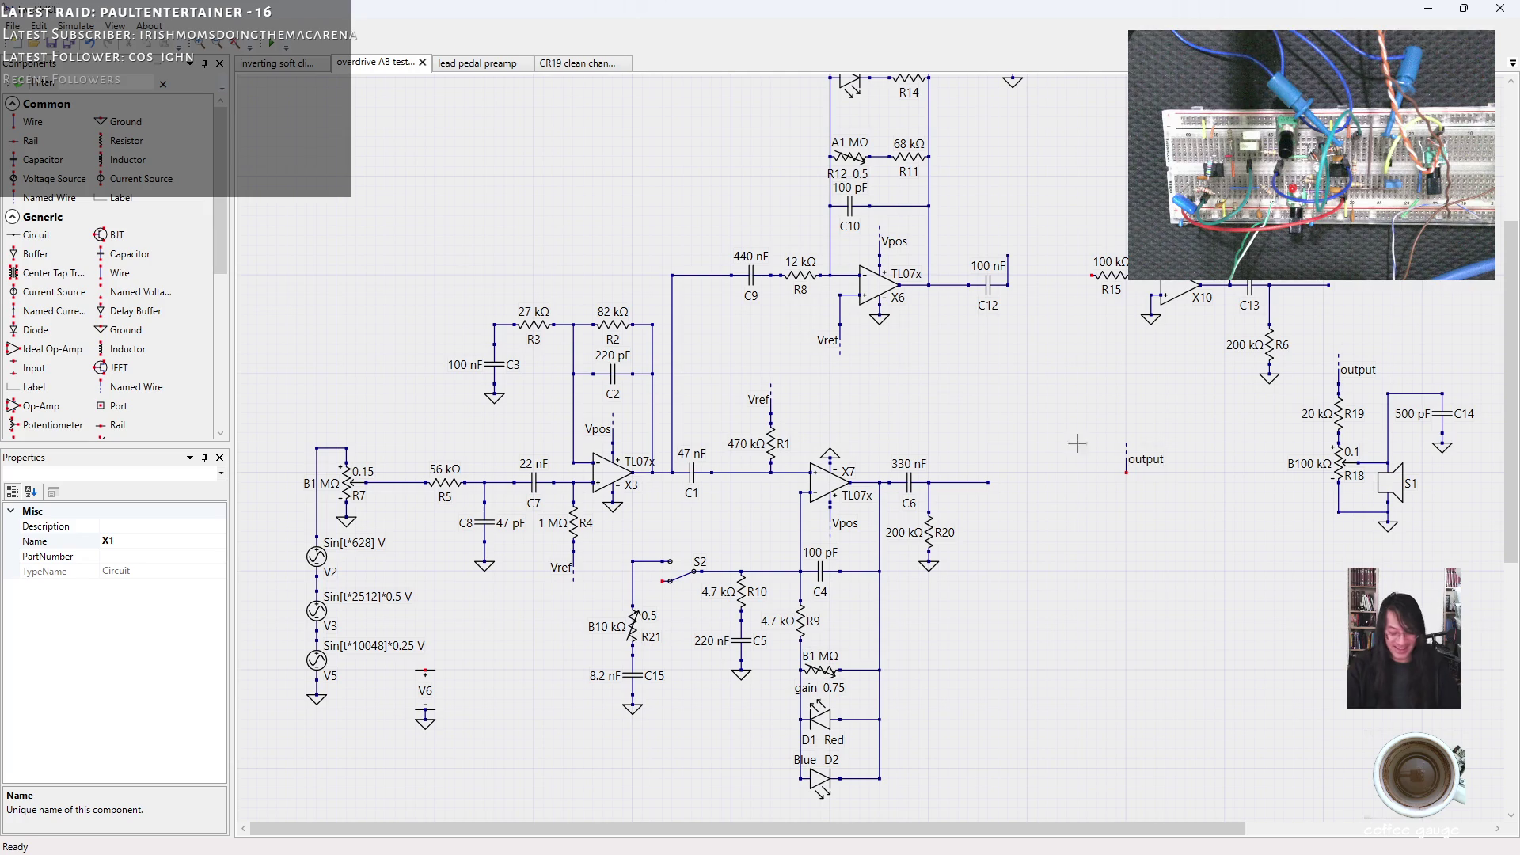
left_click_drag(1511, 278, 1512, 201)
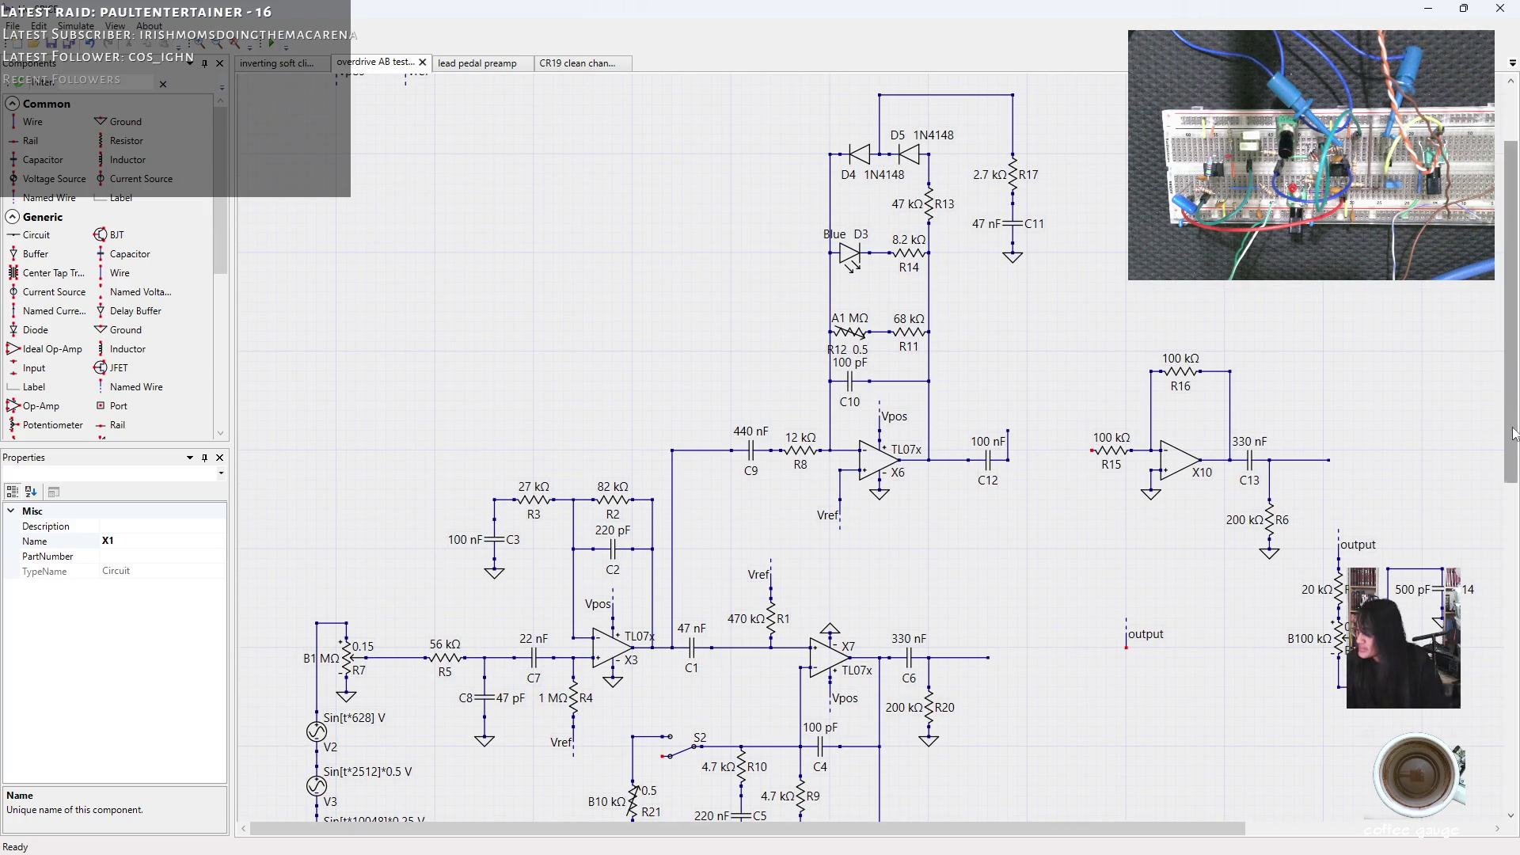
left_click_drag(1512, 434, 1511, 498)
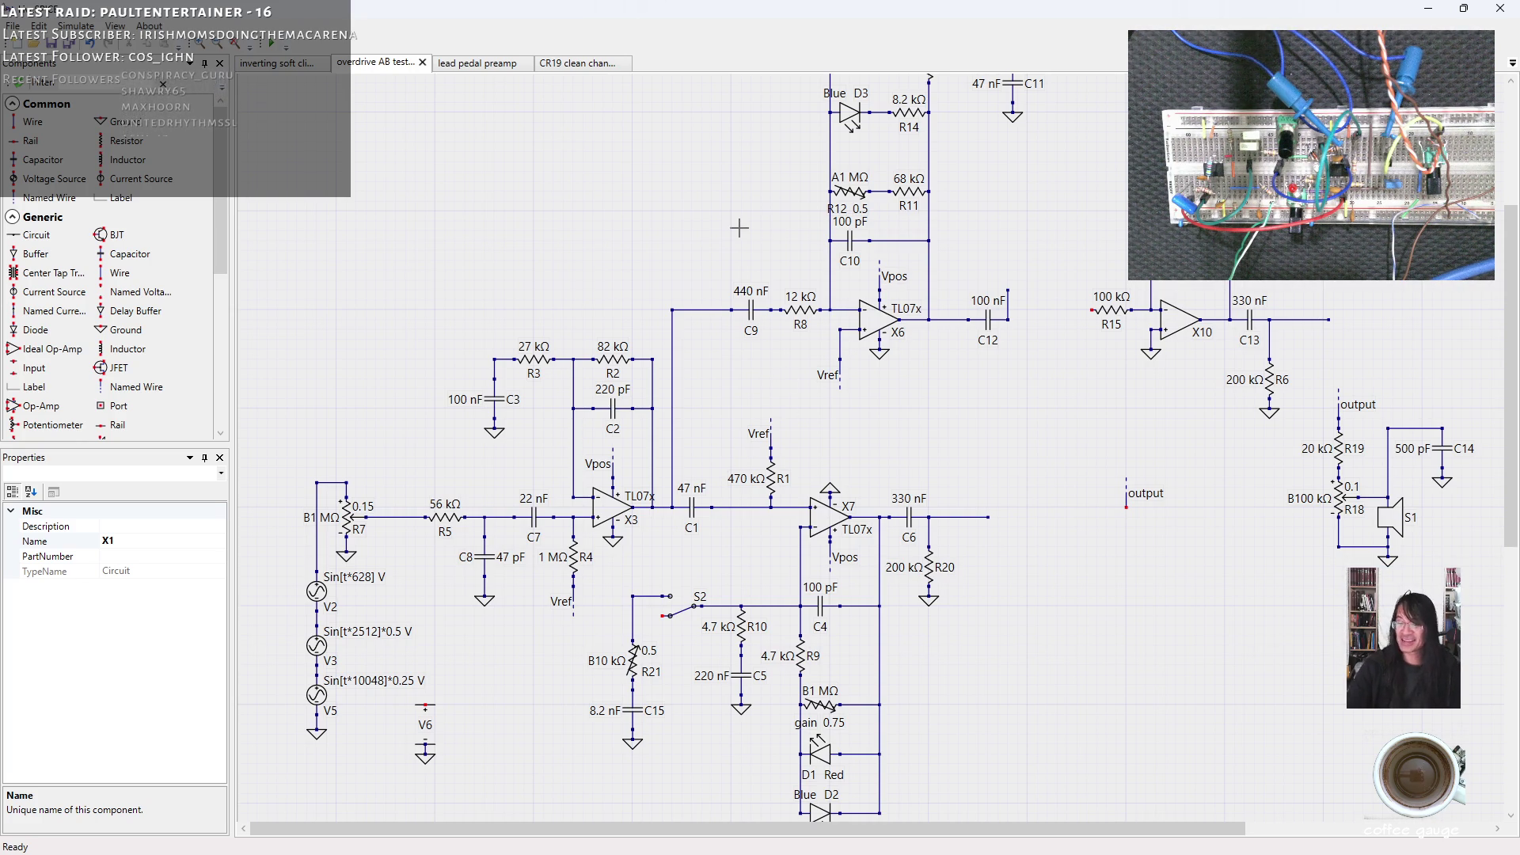
left_click_drag(1508, 415, 1516, 396)
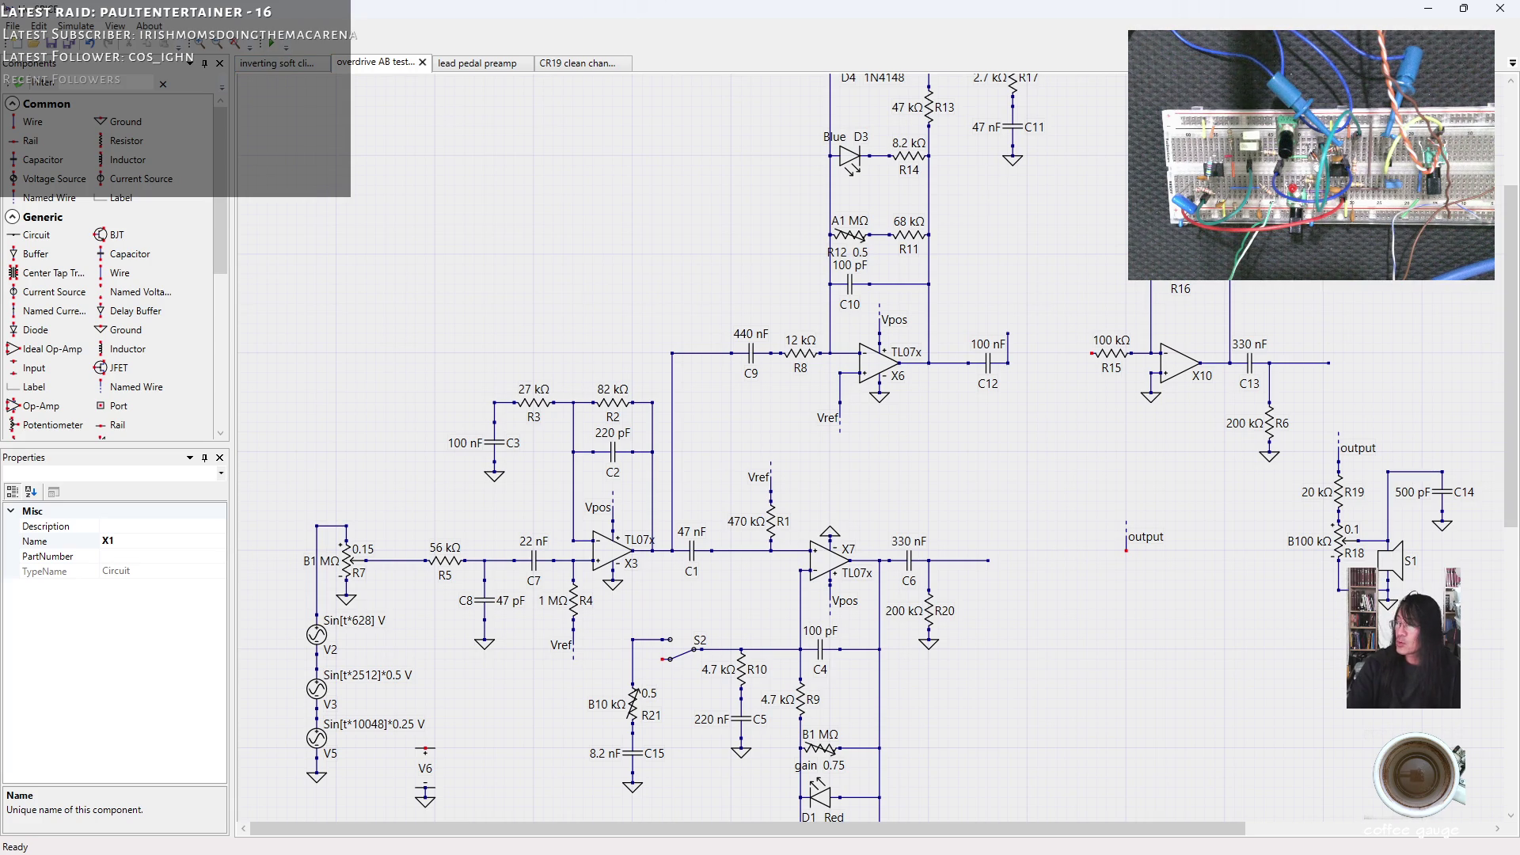
left_click_drag(1510, 276, 1503, 201)
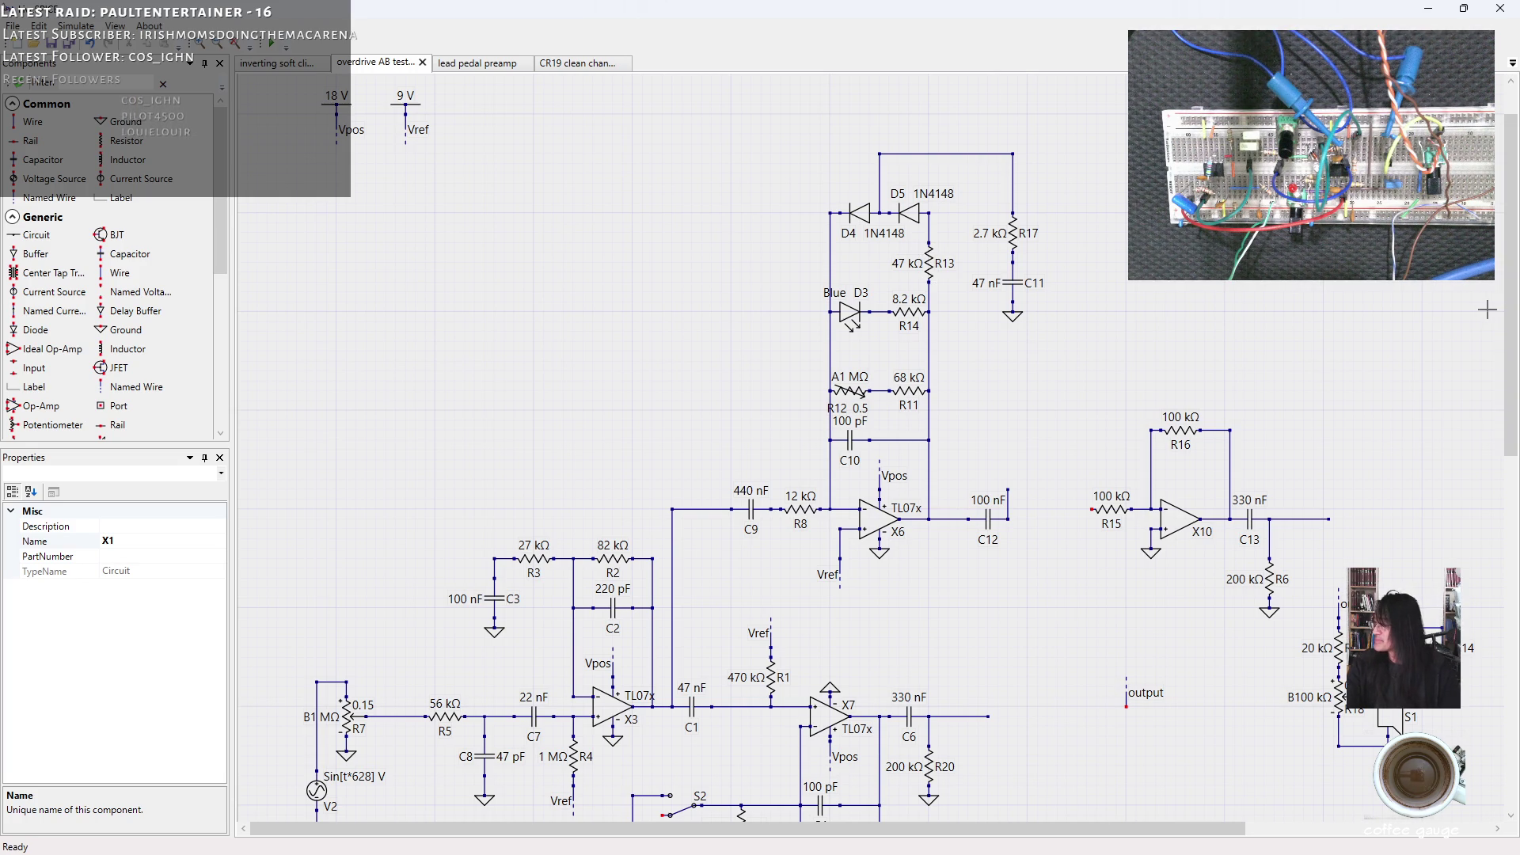
left_click_drag(1508, 311, 1505, 344)
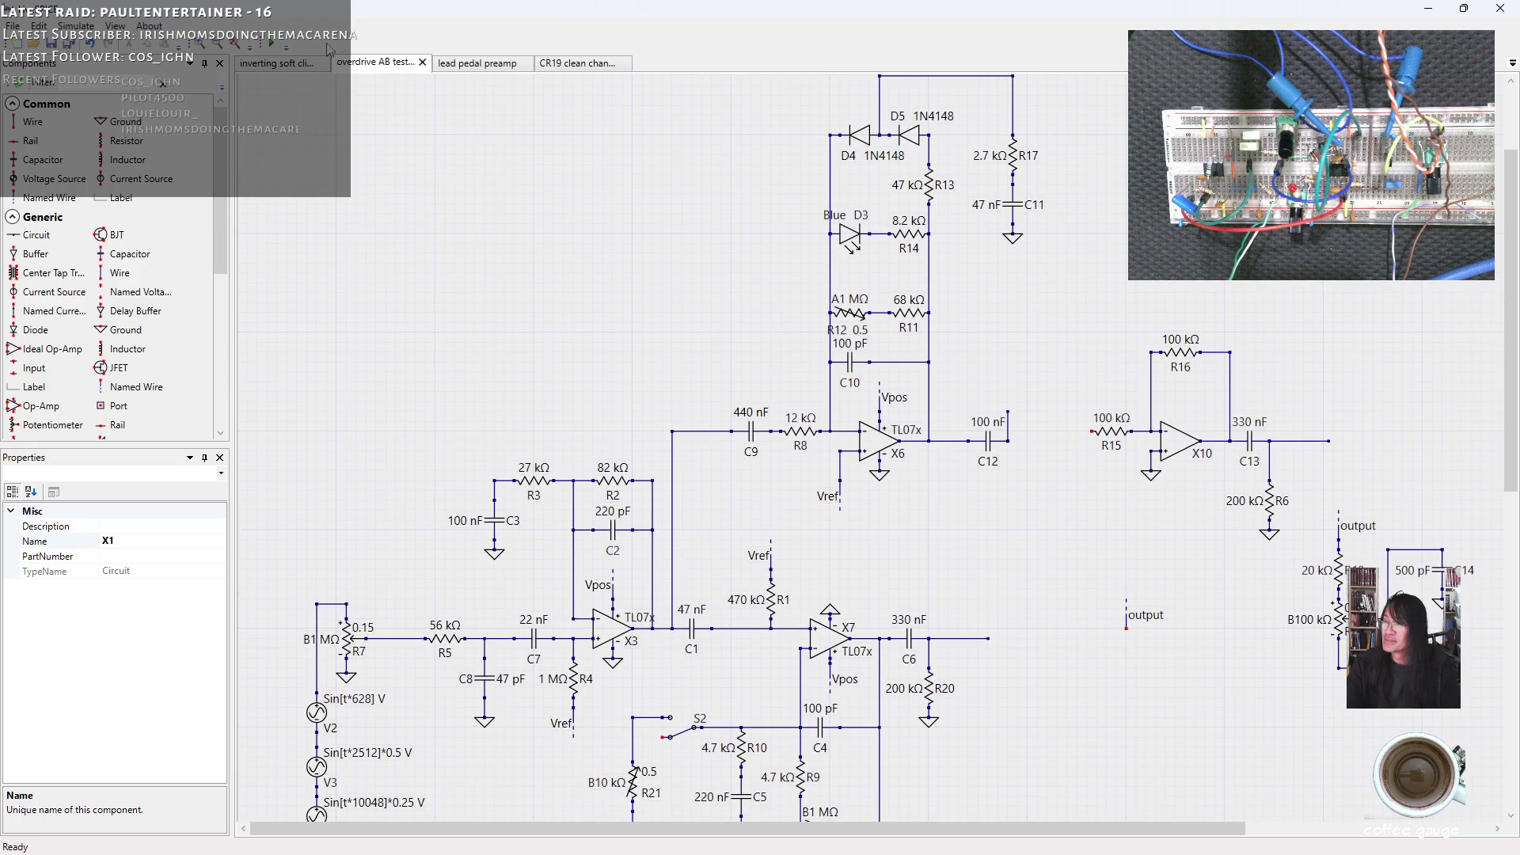
left_click(270, 45)
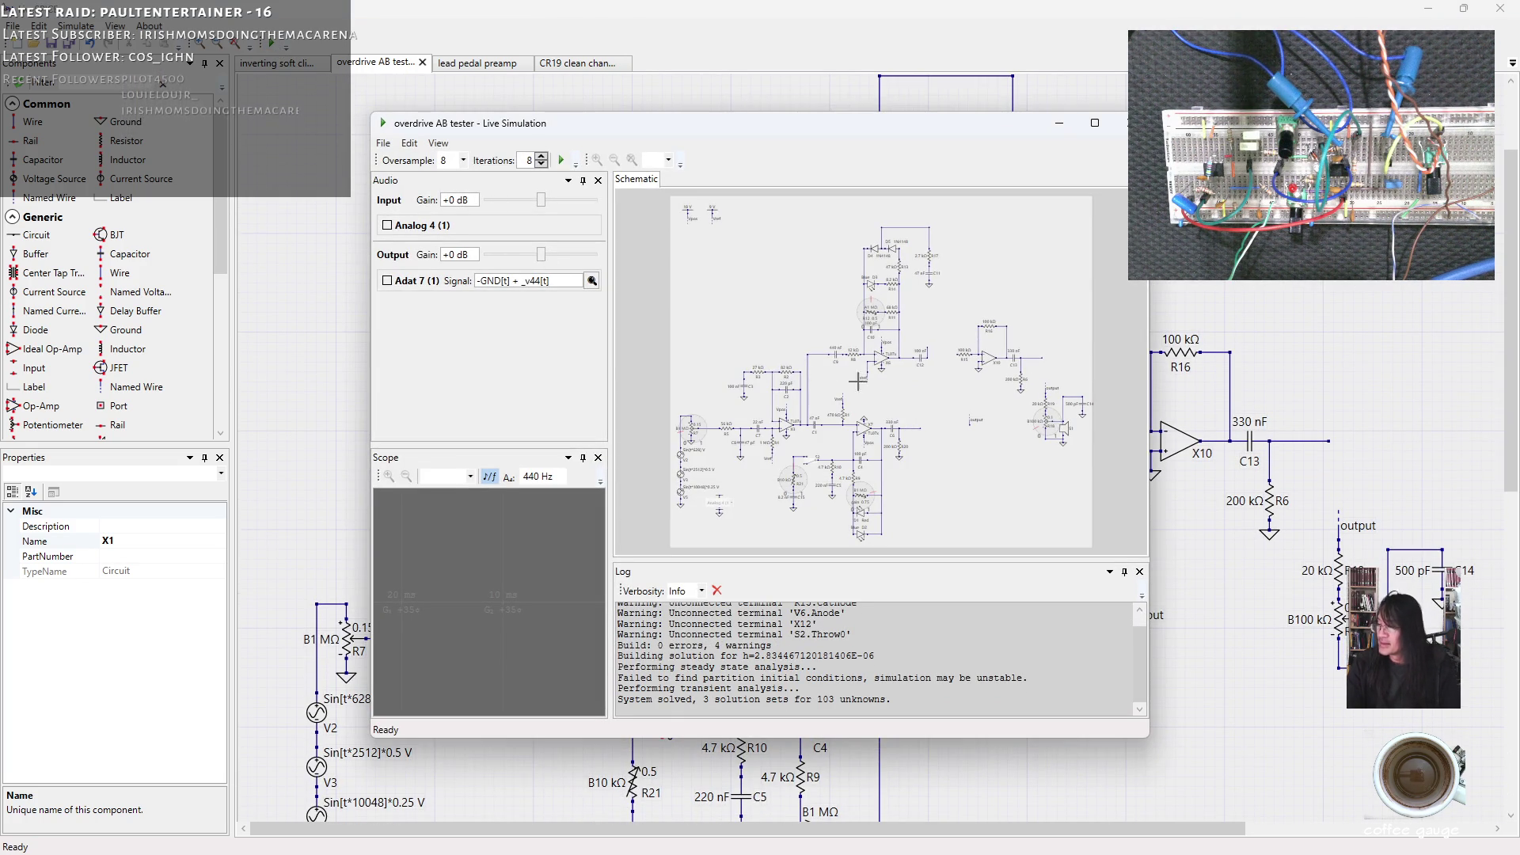
Maximize the live simulation, probe the C12 node onto the scope, and widen the scope display.
left_click(1096, 130)
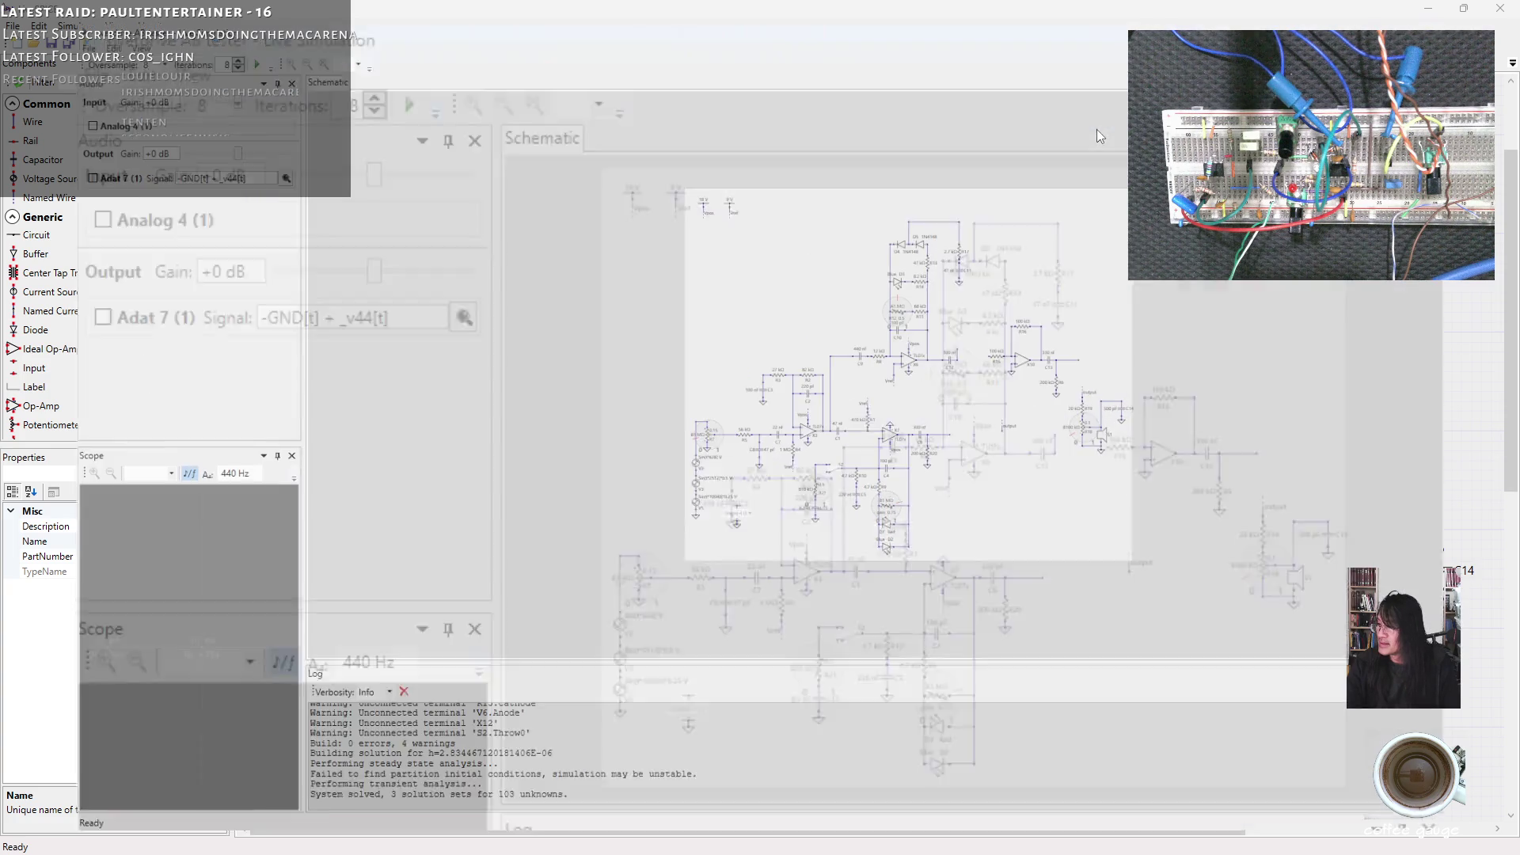
scroll(749, 472, "up", 1)
scroll(748, 471, "up", 1)
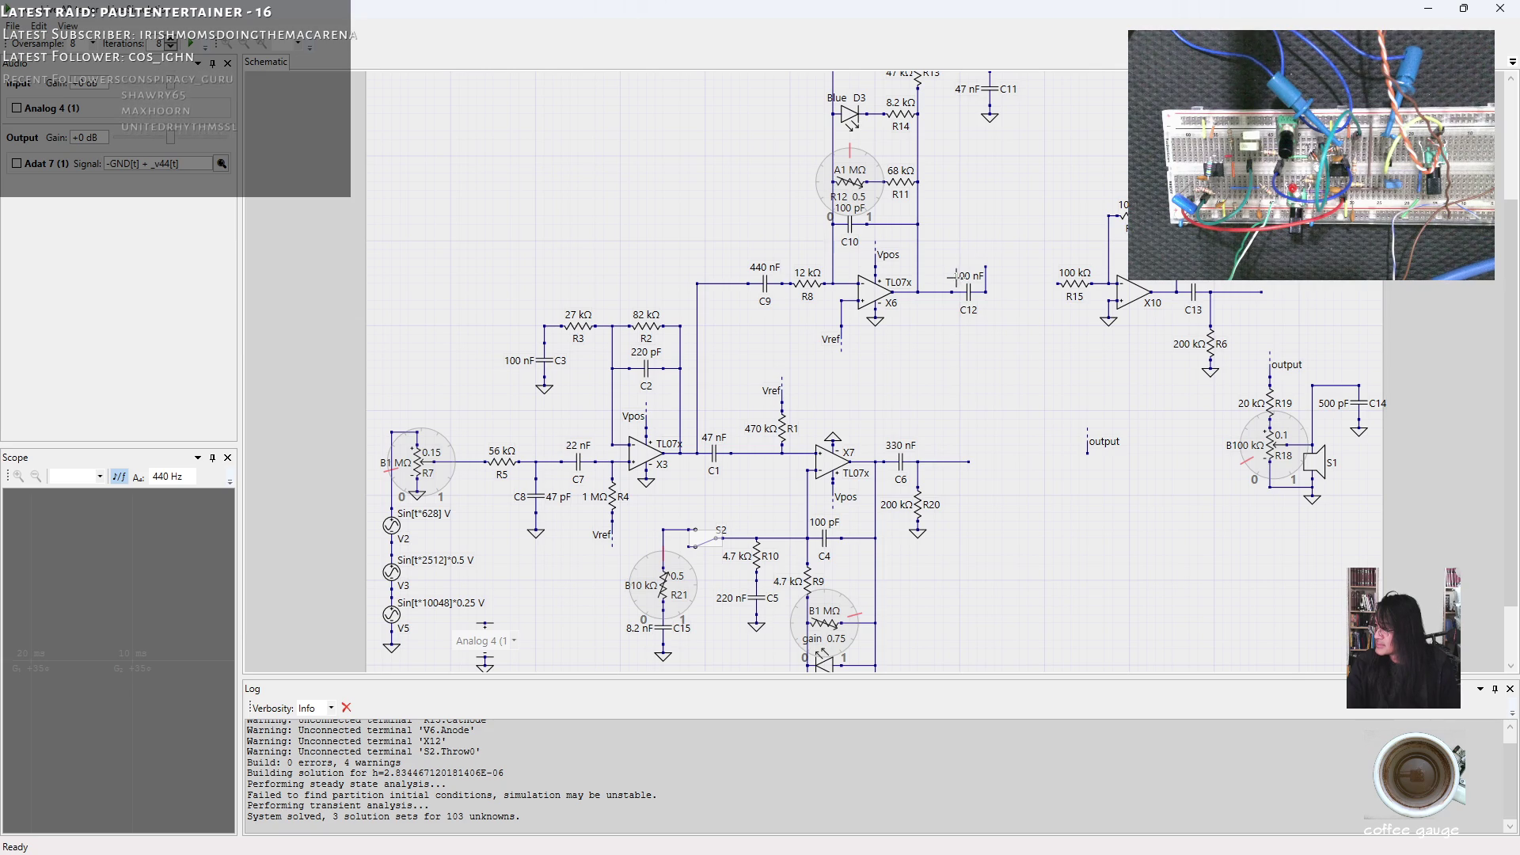
left_click(984, 269)
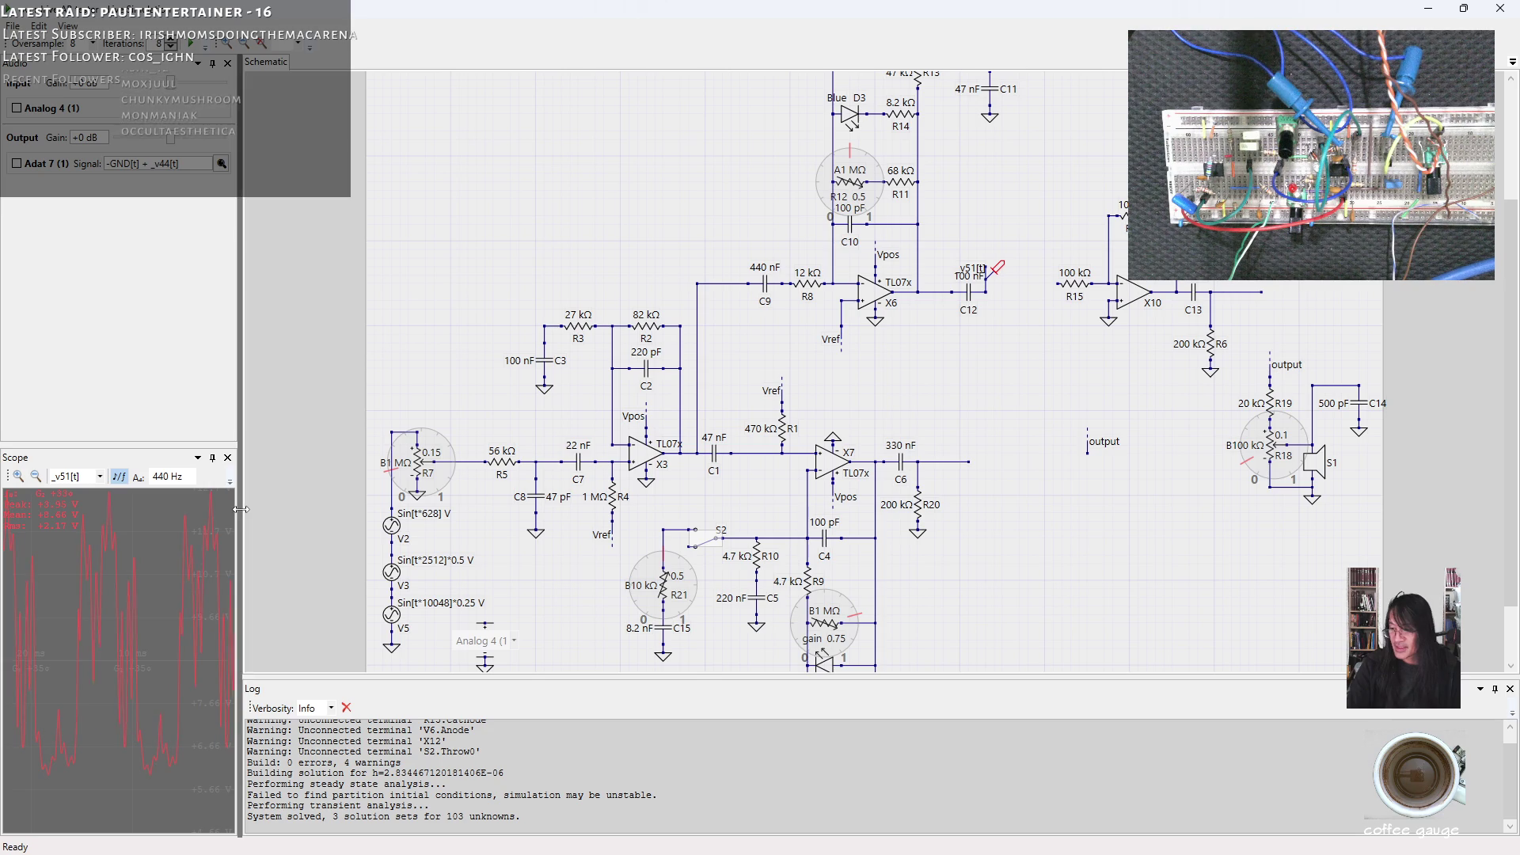
left_click_drag(242, 505, 364, 511)
scroll(144, 652, "up", 1)
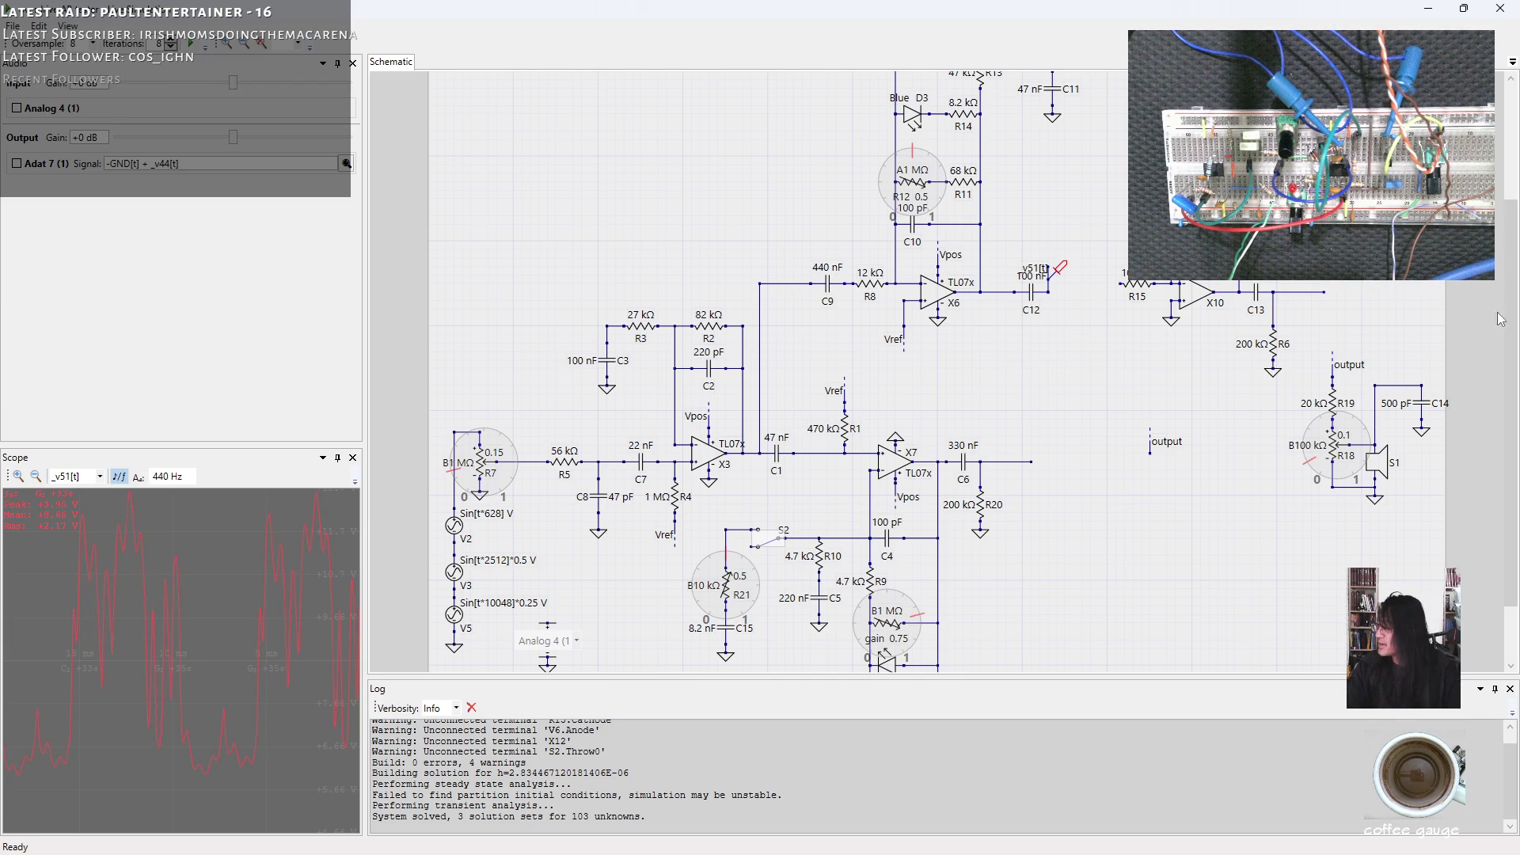
left_click_drag(1516, 327, 1516, 319)
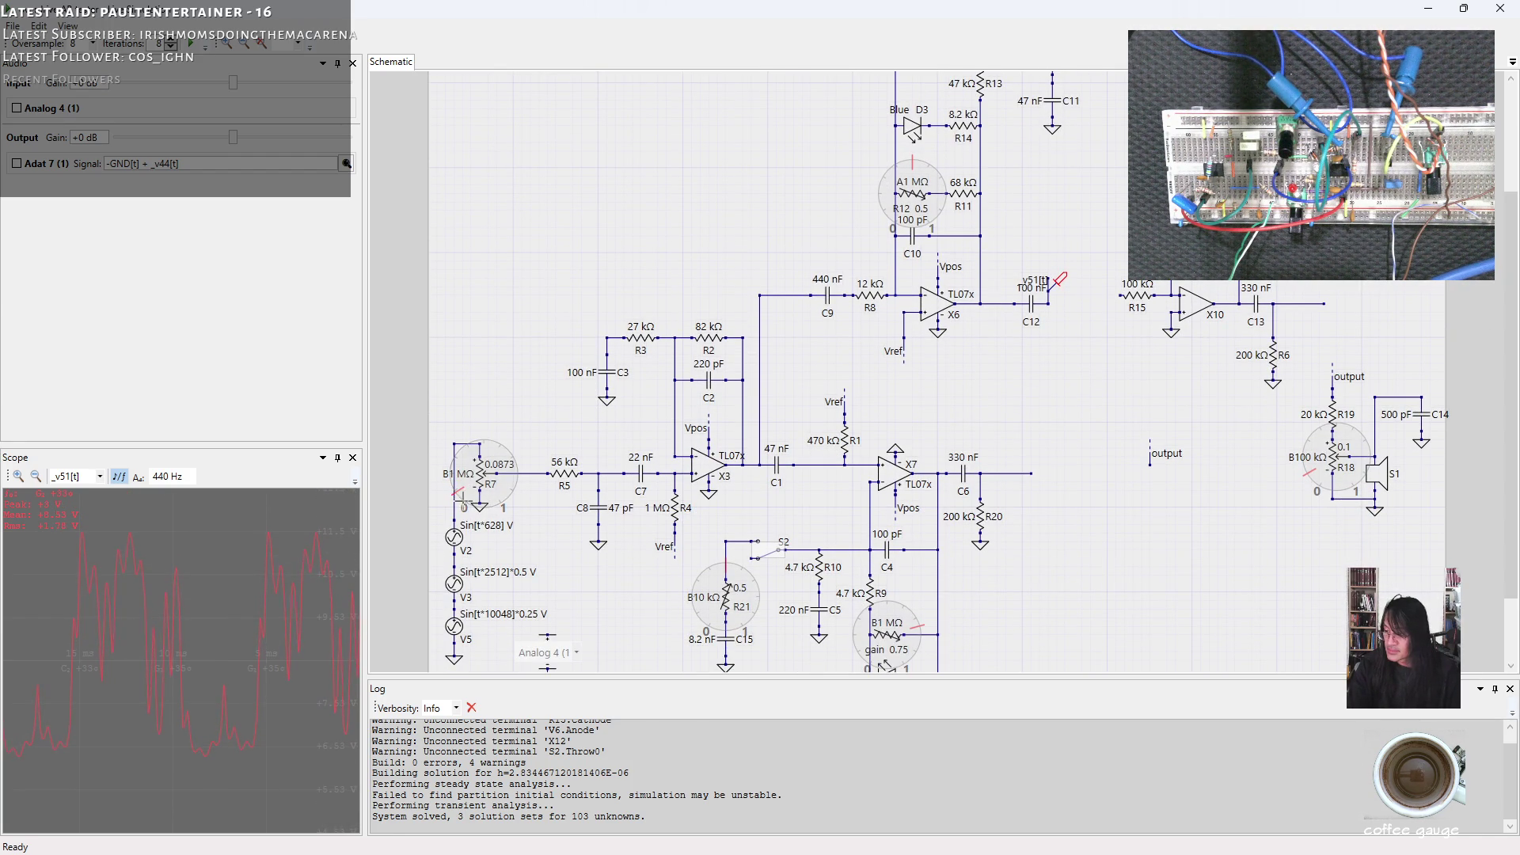
Turn the input pot R7 down from 0.0873 to 0.0542 in the running simulation.
left_click_drag(458, 492, 460, 495)
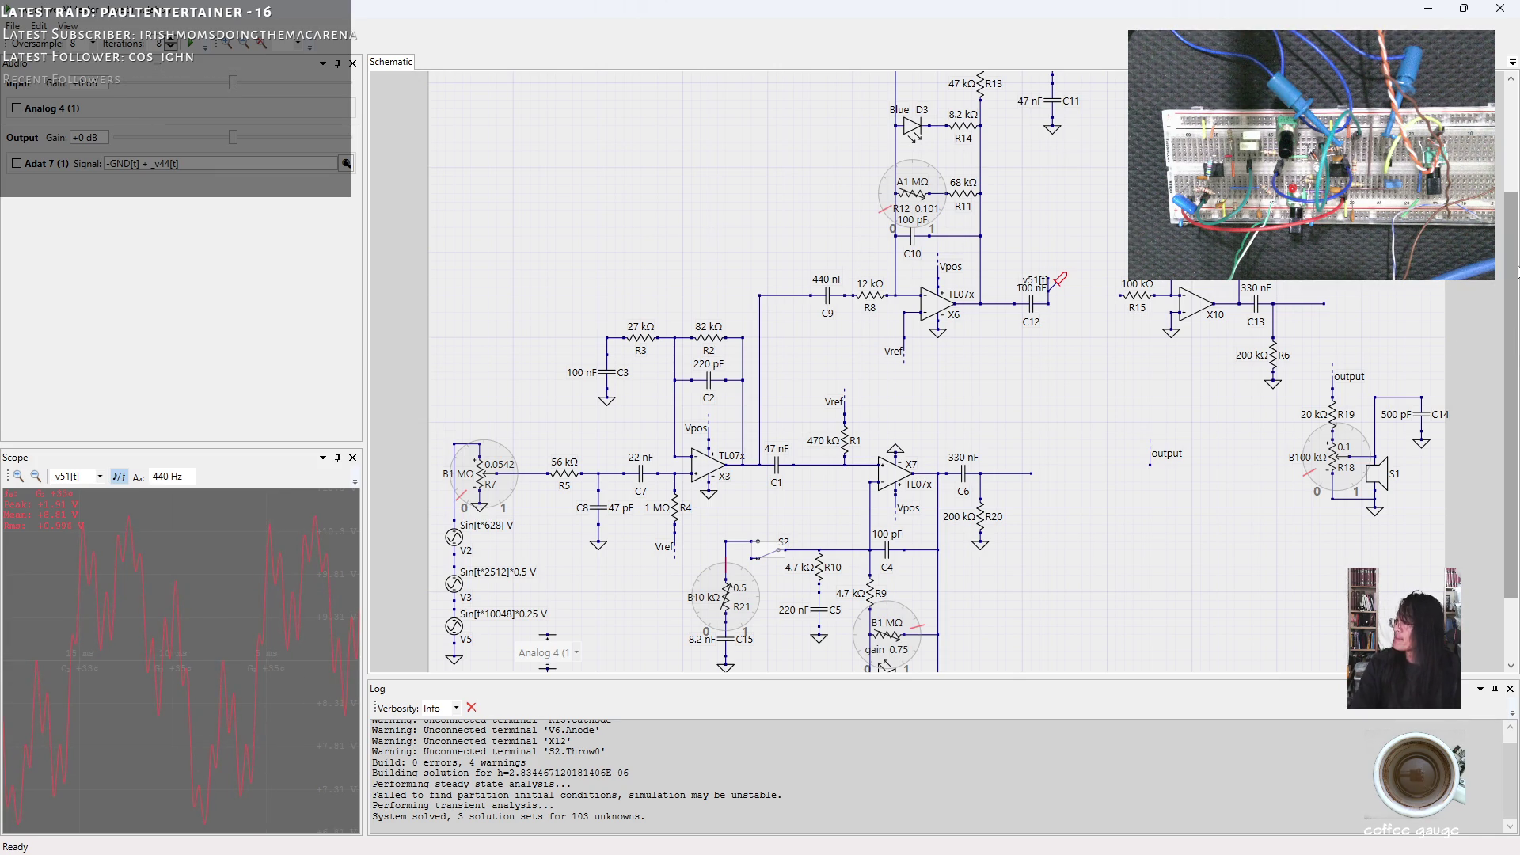
left_click_drag(1517, 271, 1515, 248)
scroll(1516, 237, "down", 1)
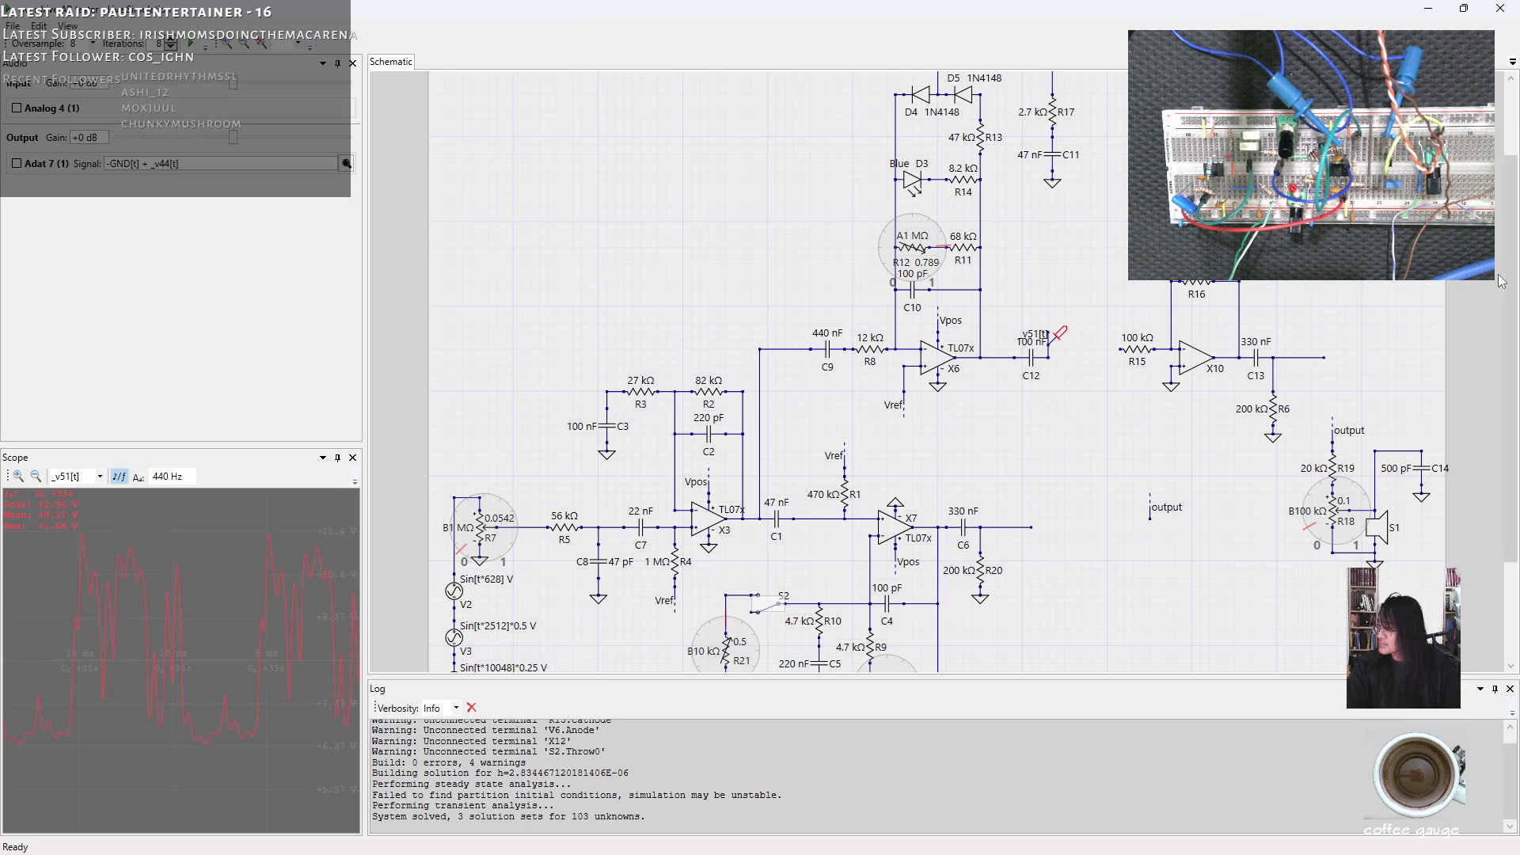
left_click_drag(1514, 260, 1503, 378)
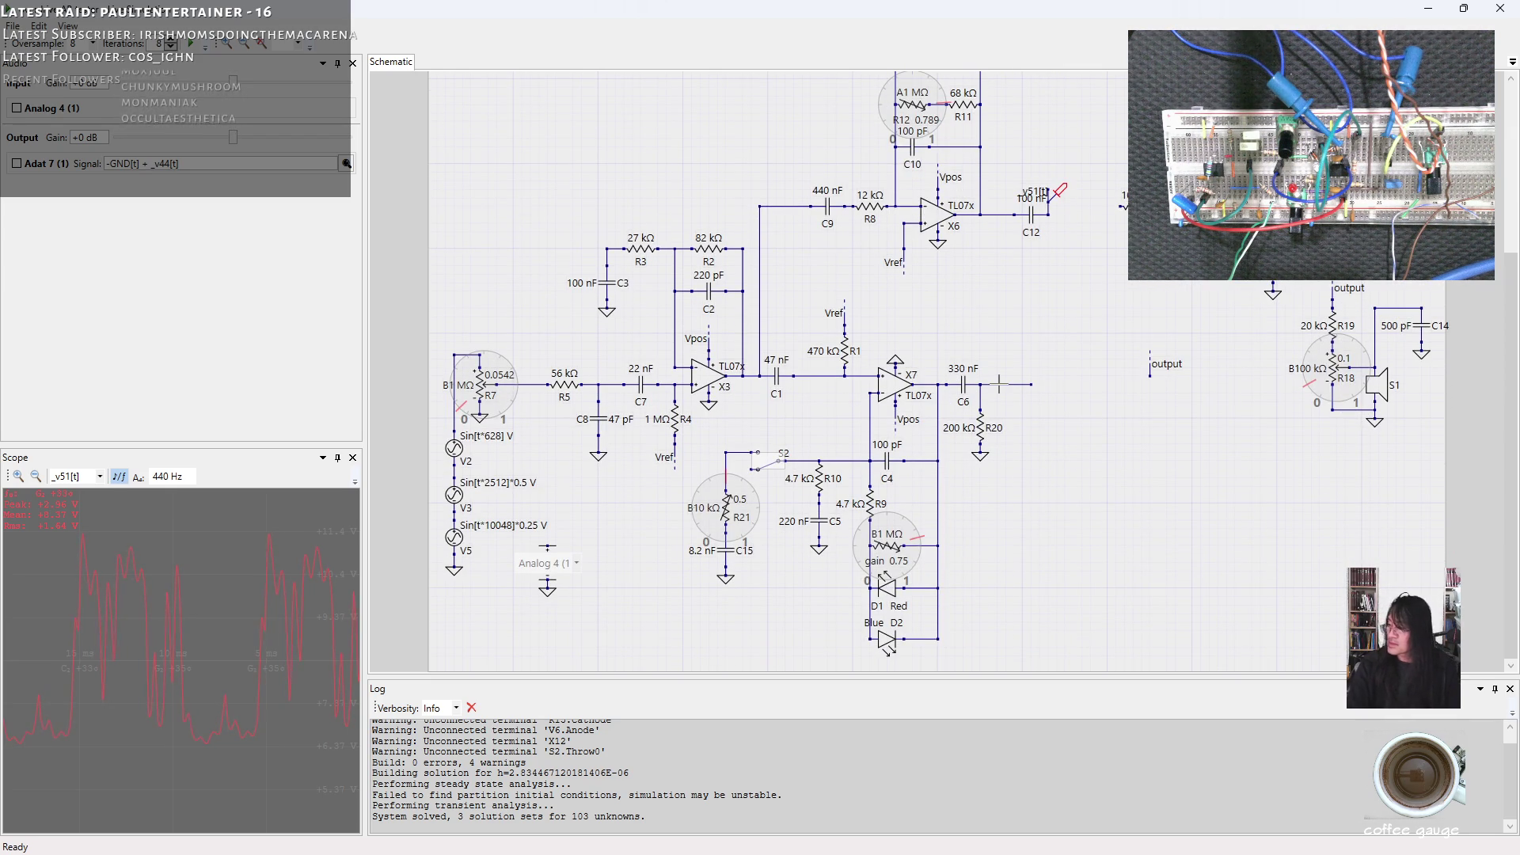
left_click(1004, 384)
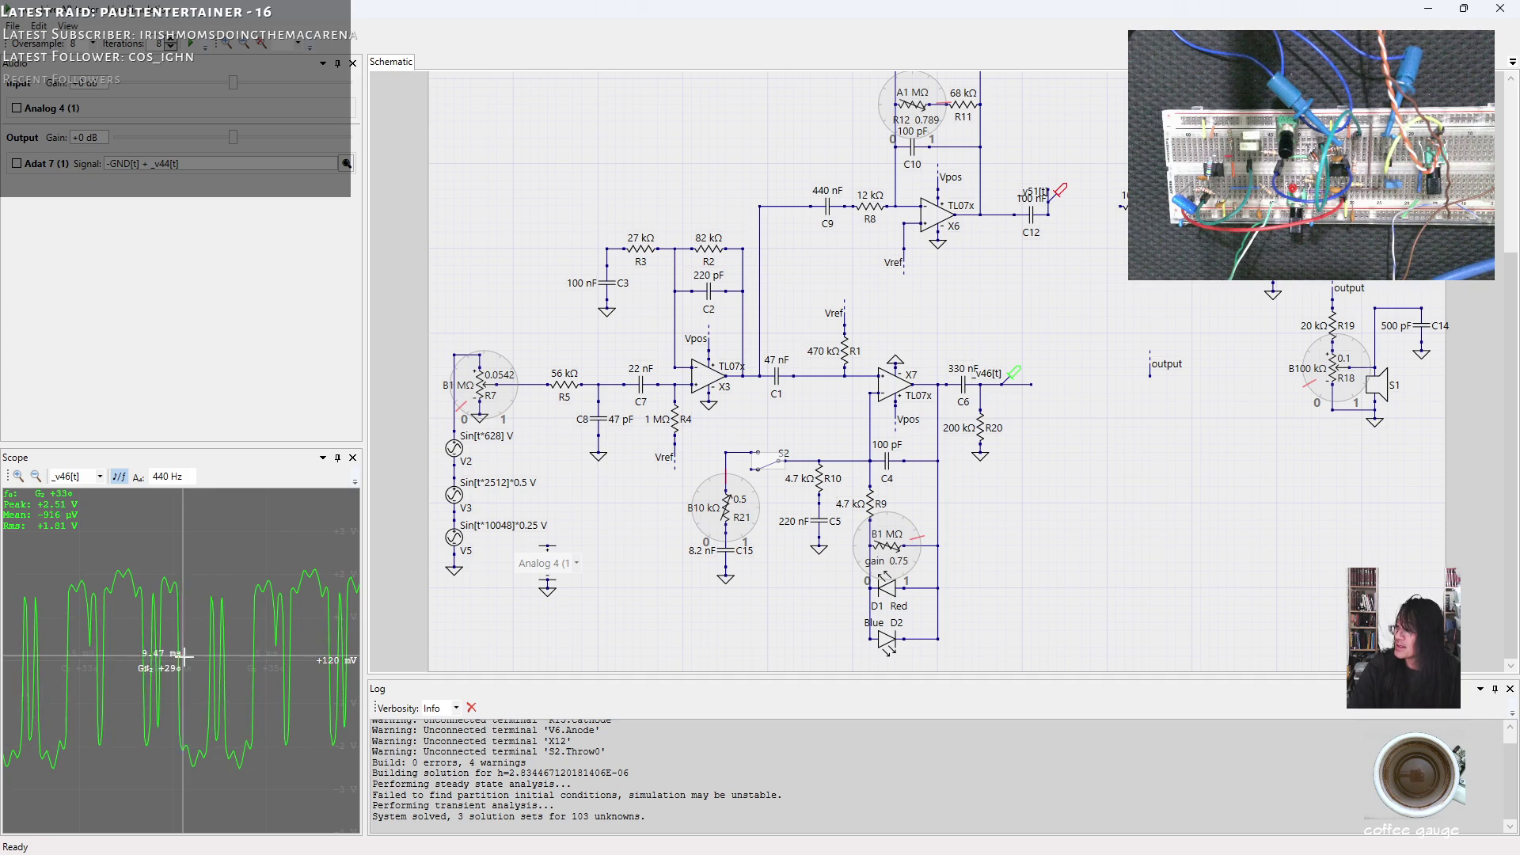
Switch the scope between the signals after C12 and after C6, then close the live simulation.
left_click(1057, 192)
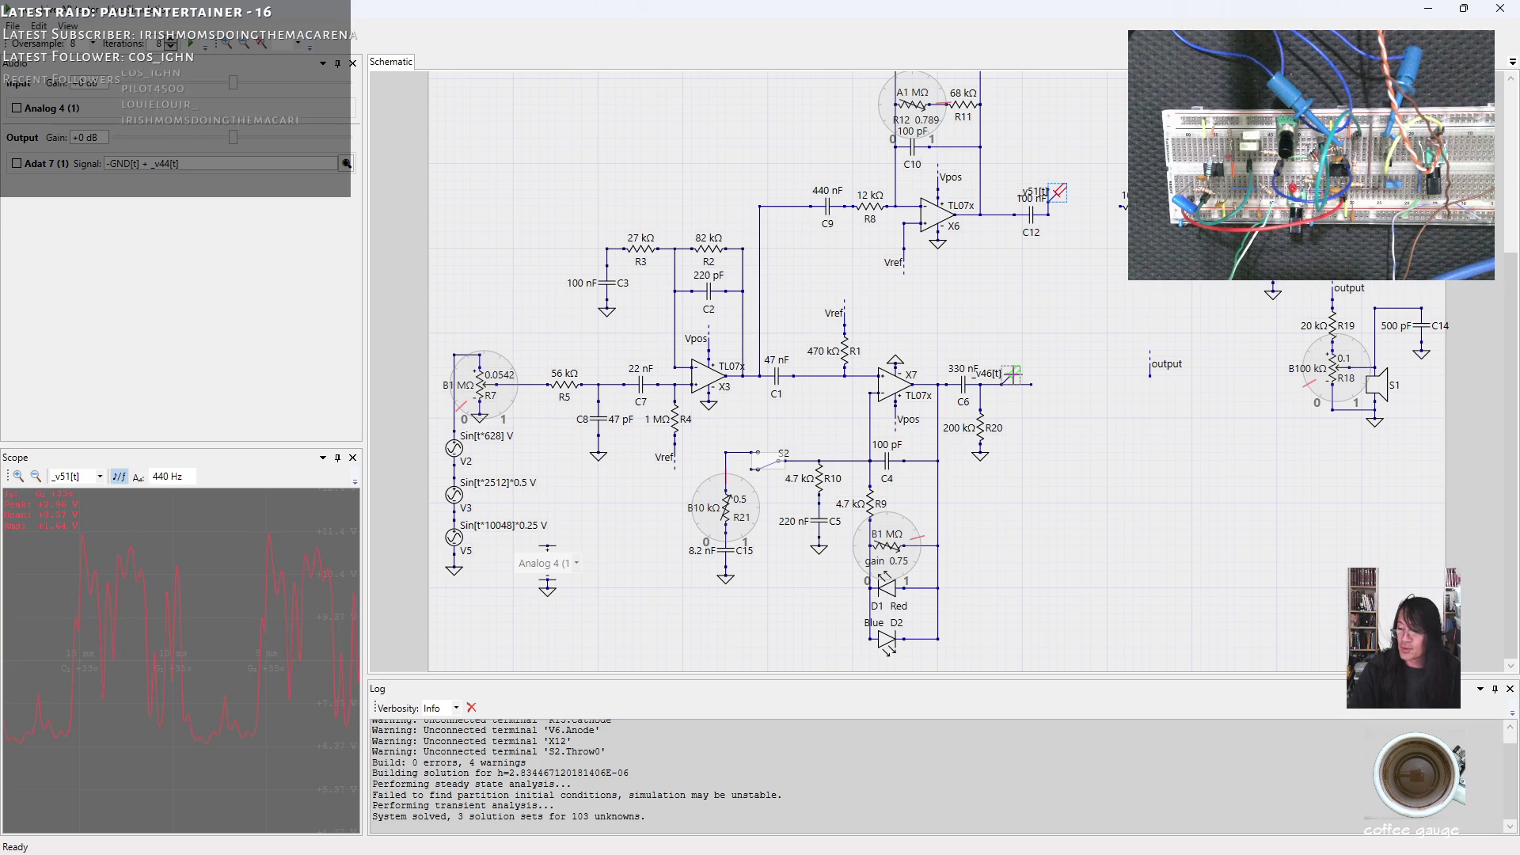
left_click(1009, 374)
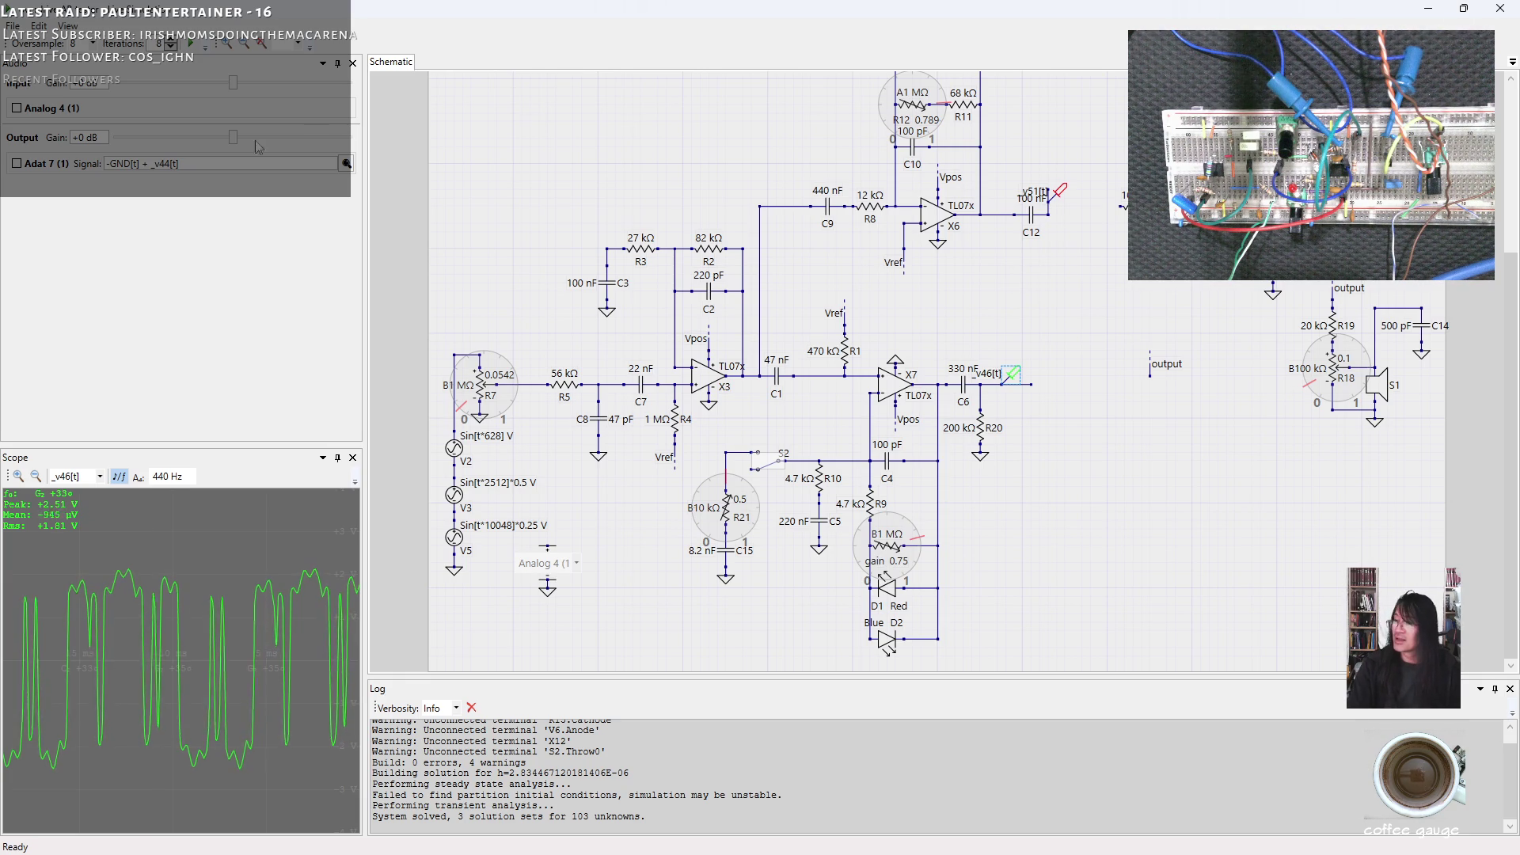
left_click(1498, 10)
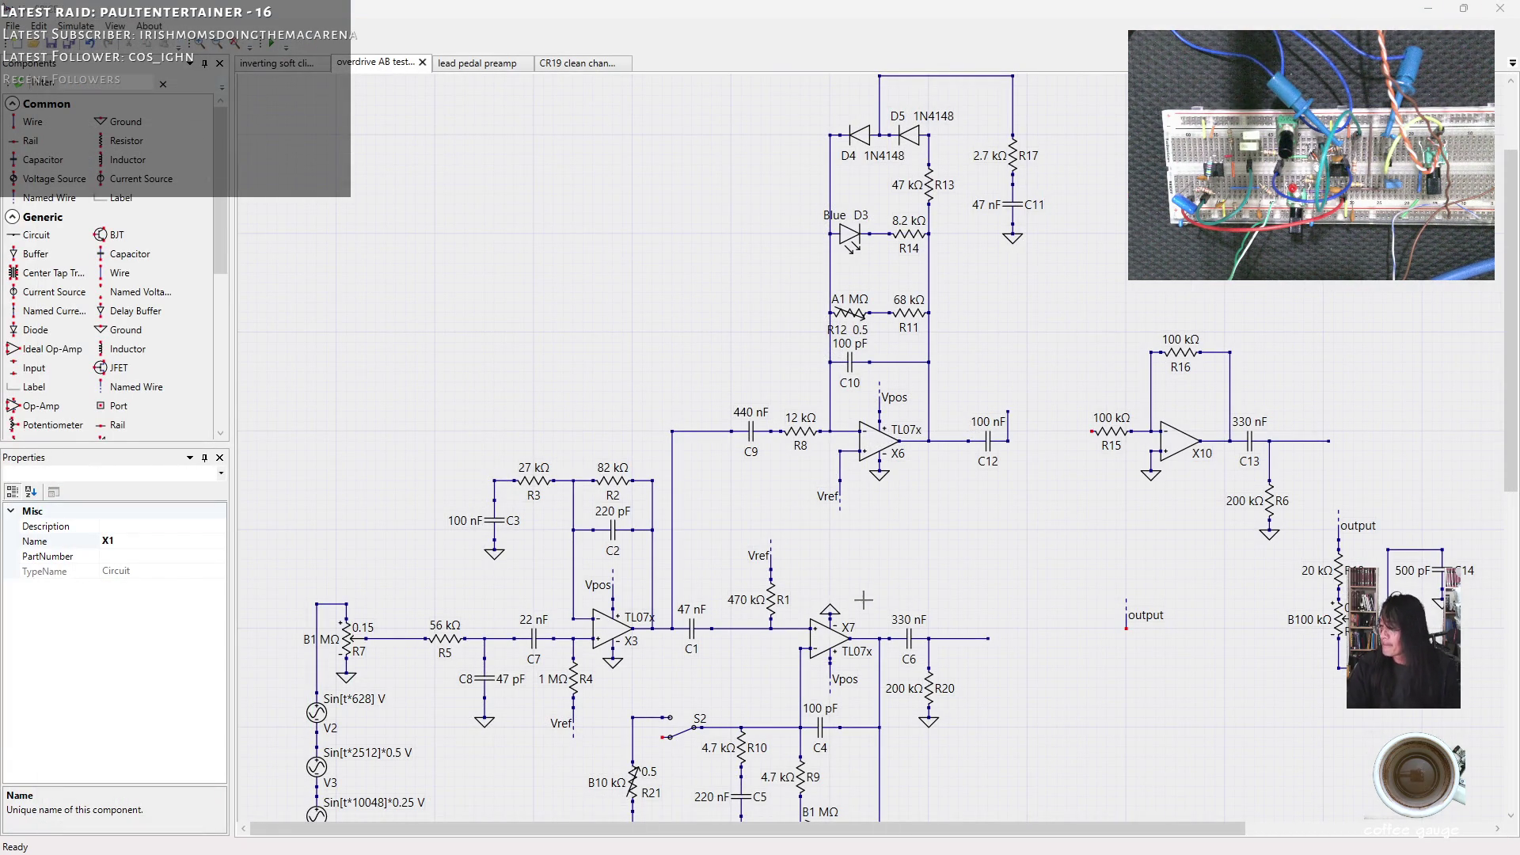
Copy R20 with its ground and place the 200 kΩ copy, R22, under C12's output.
left_click_drag(962, 752, 924, 661)
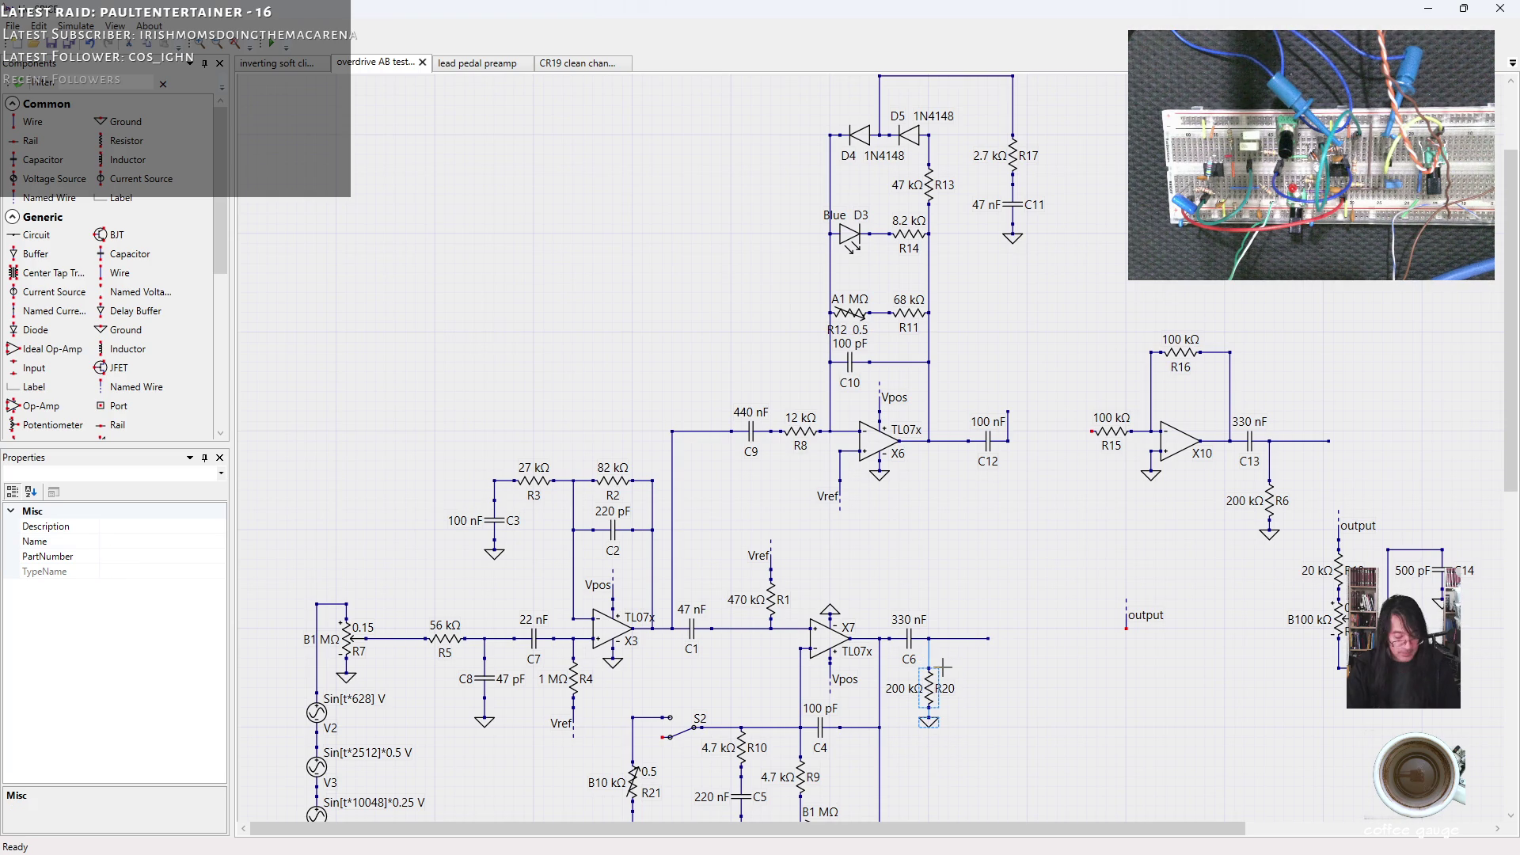
key("ctrl+v")
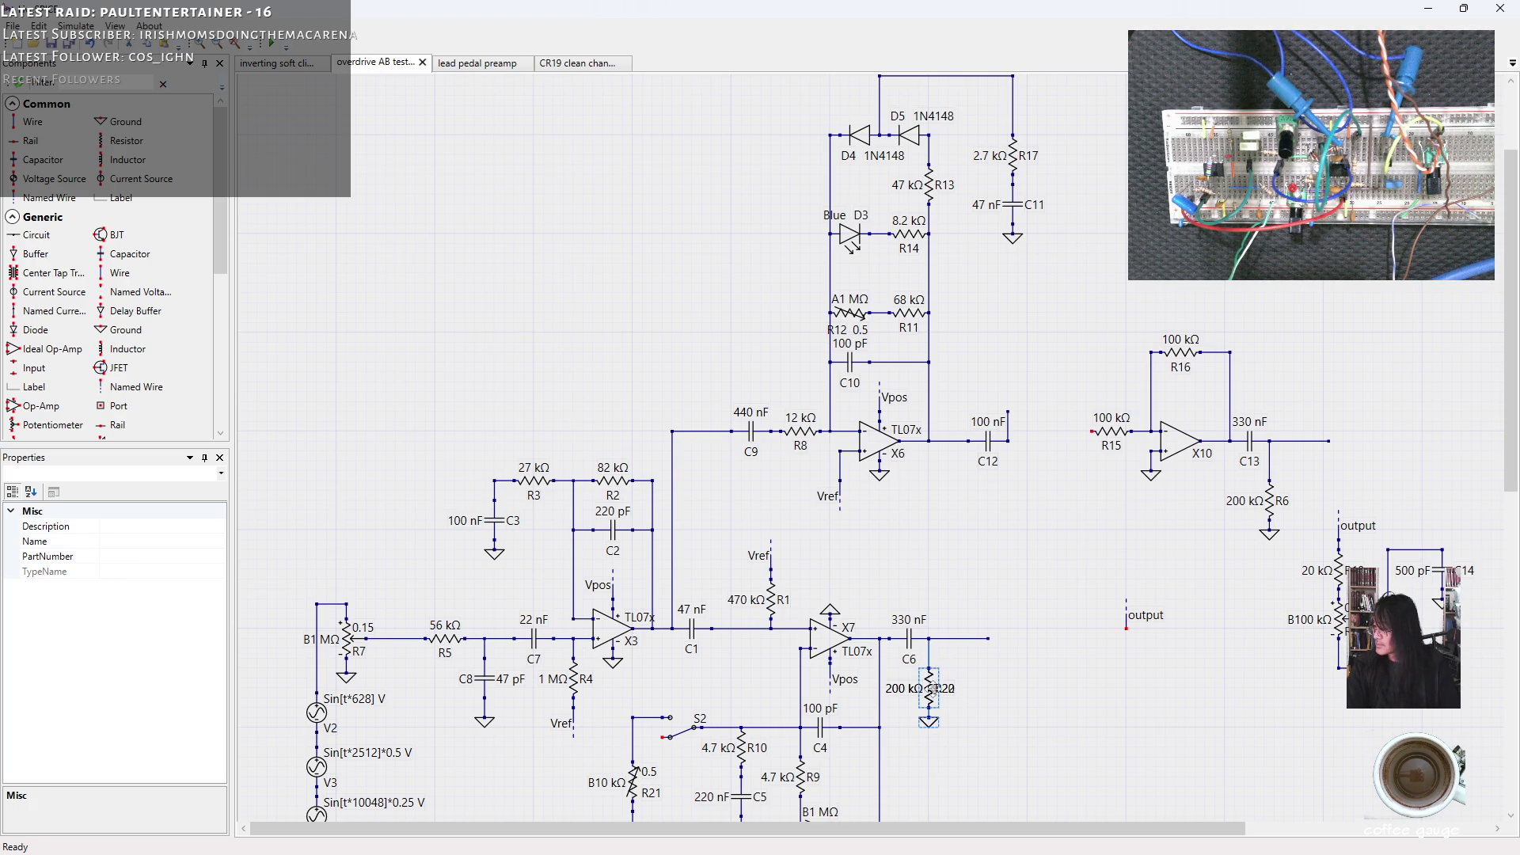
left_click(1007, 492)
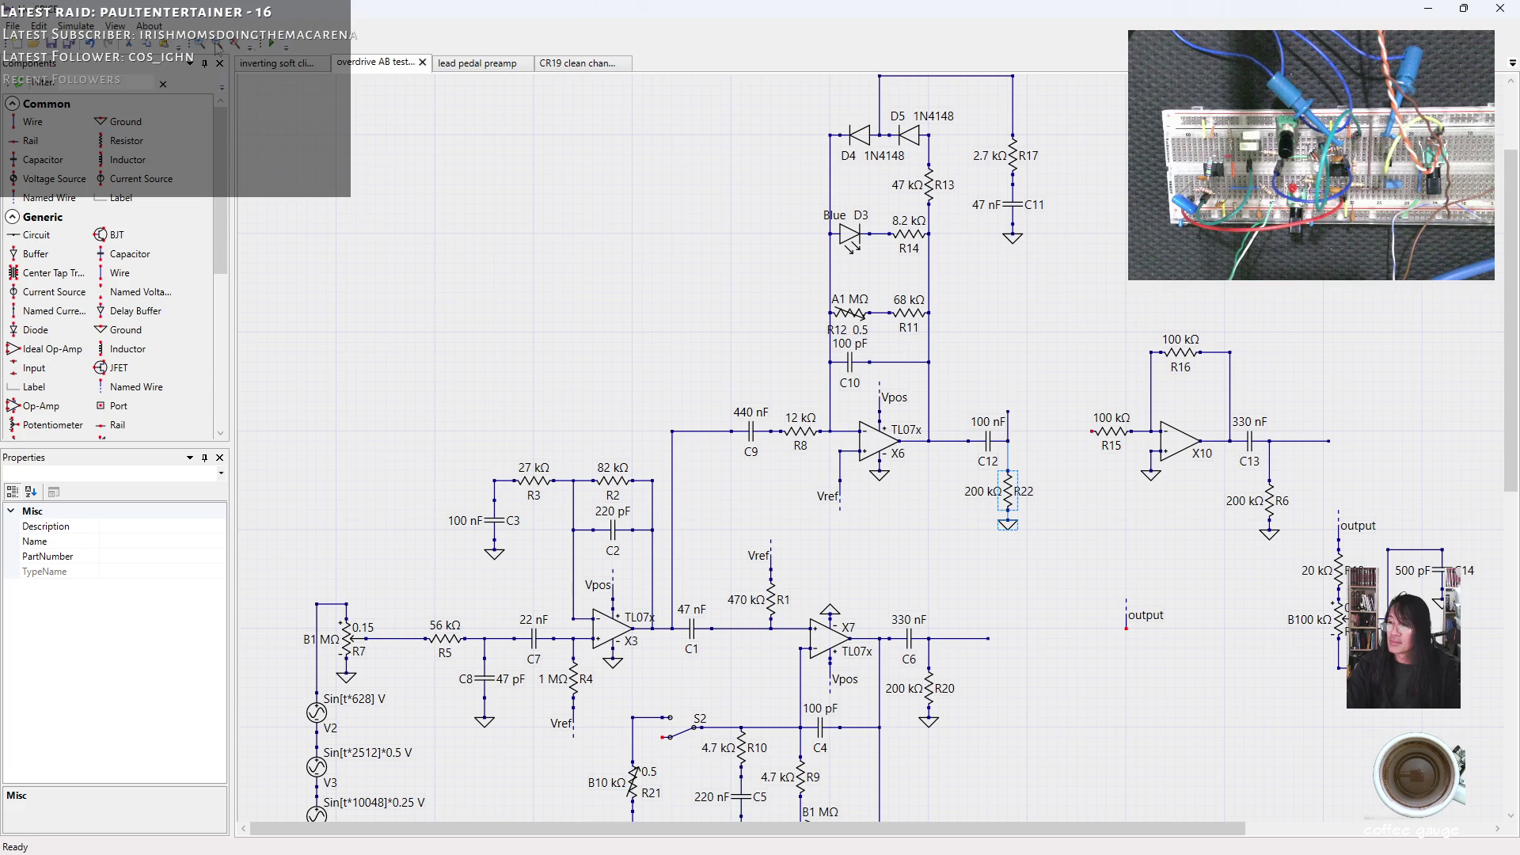
Run the live simulation full screen, turn R7 down to about 0.06, and probe the node after C12.
left_click(273, 45)
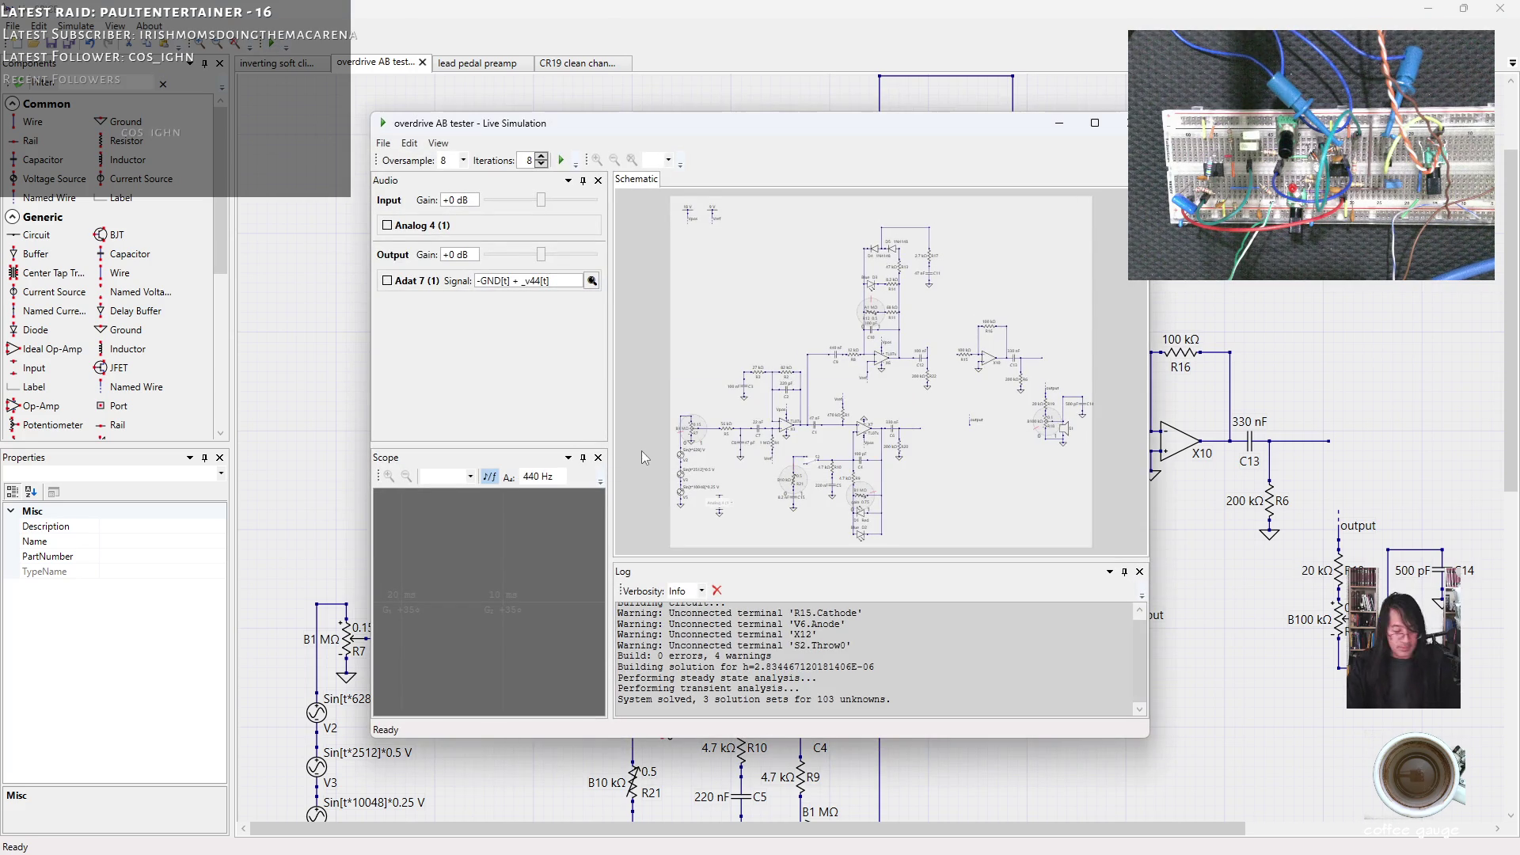
left_click(1094, 123)
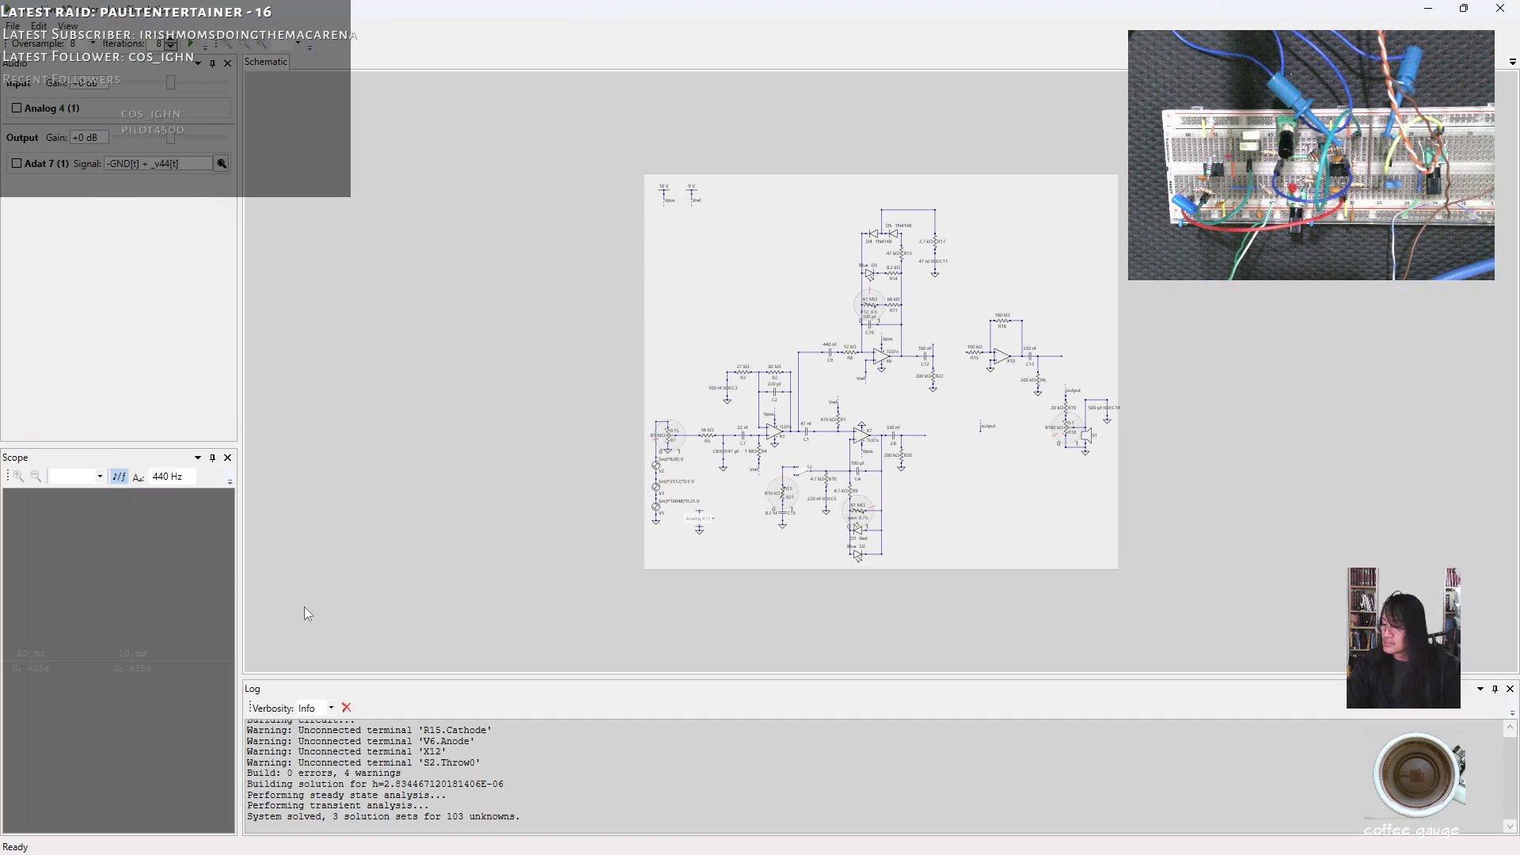
left_click_drag(239, 581, 370, 577)
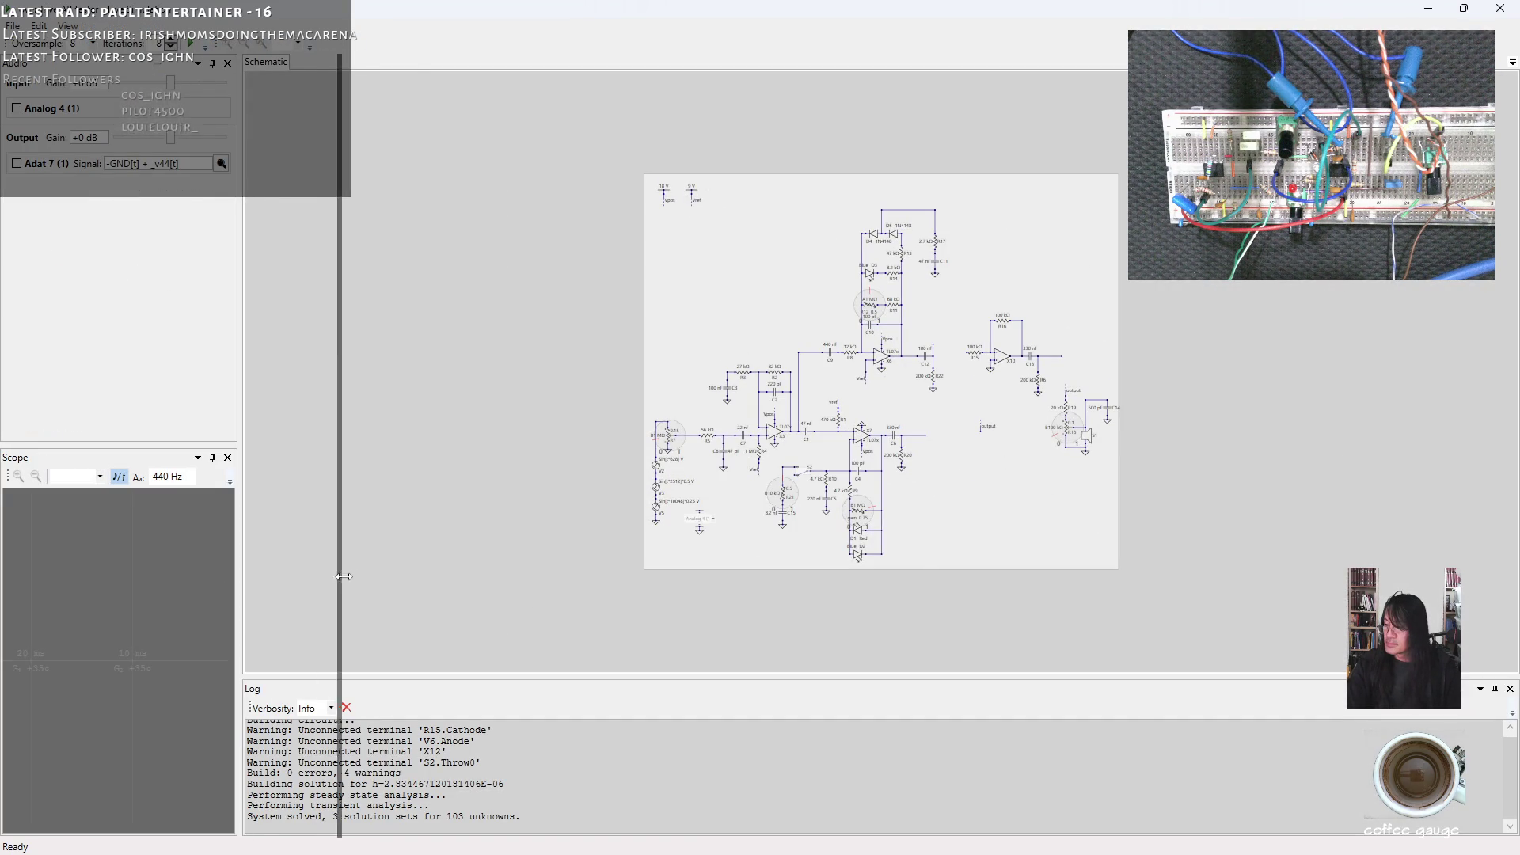
scroll(937, 400, "up", 1)
scroll(937, 401, "up", 1)
scroll(938, 400, "up", 1)
left_click_drag(411, 479, 416, 488)
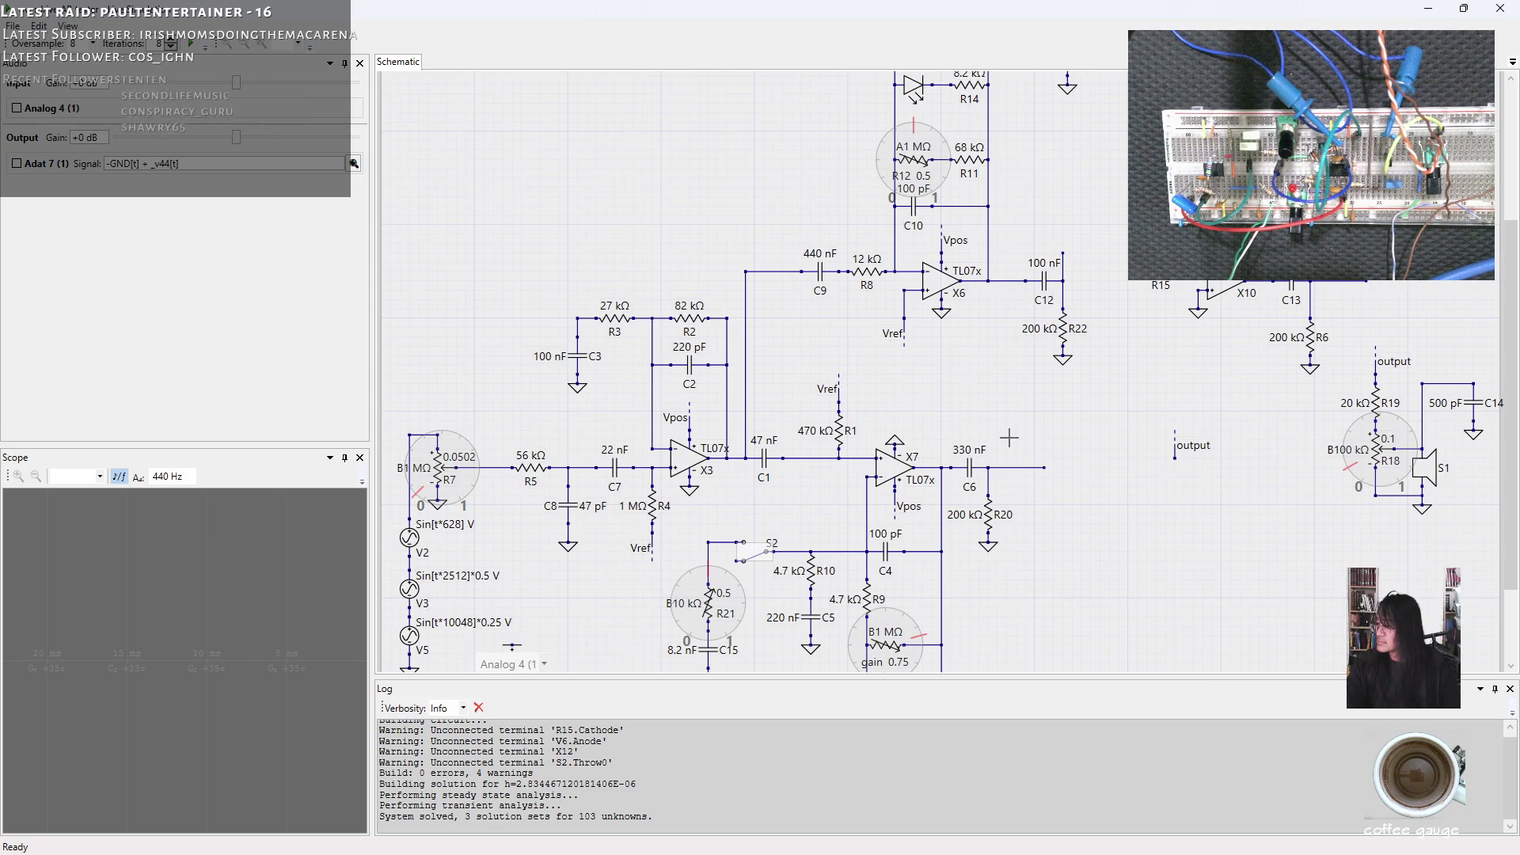
left_click(1060, 288)
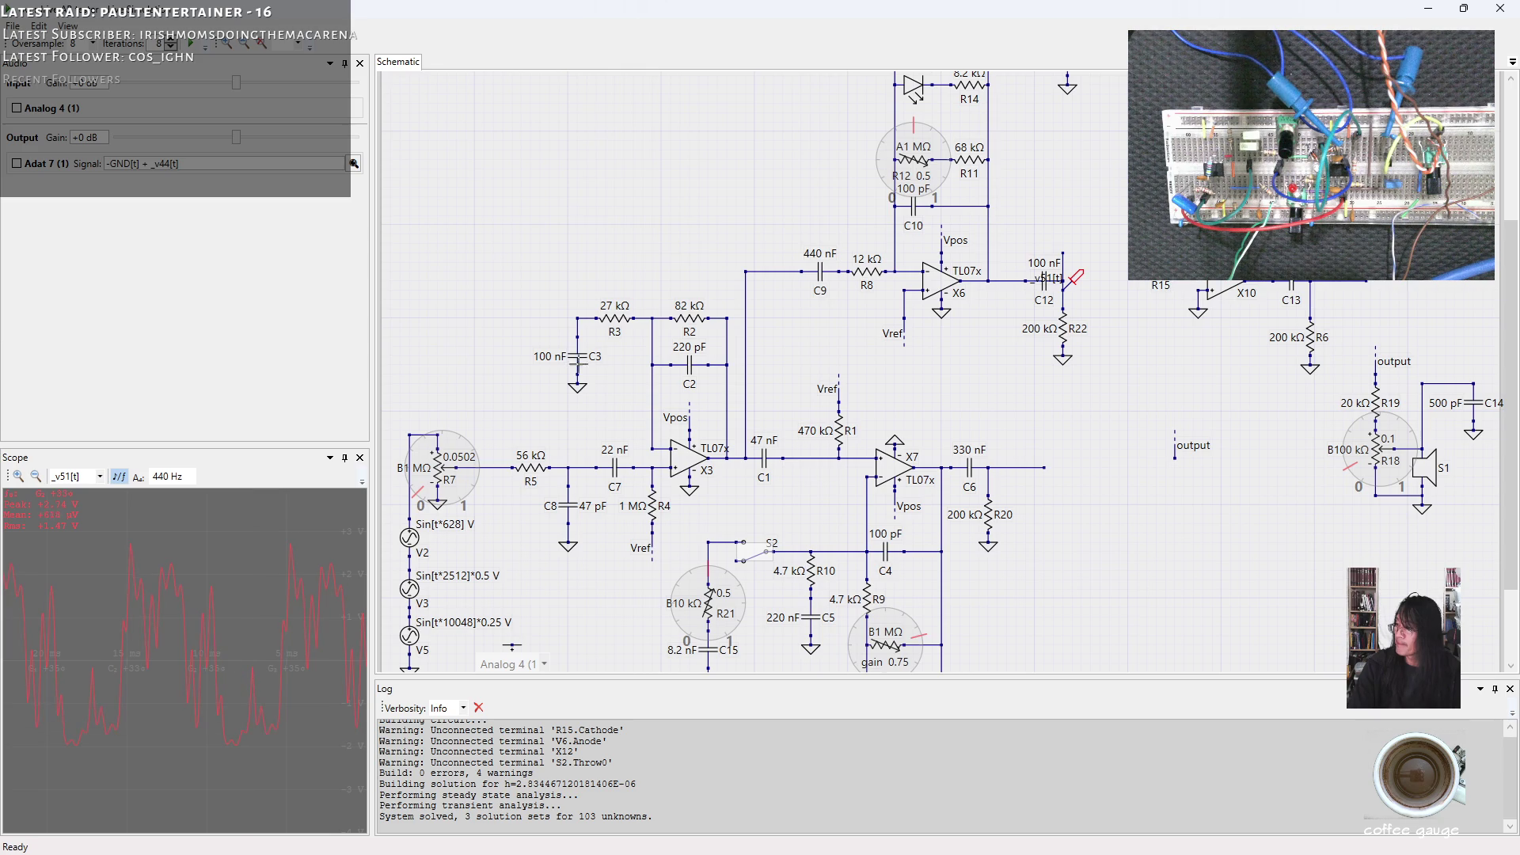
Raise R12 to about 0.99, nearly full.
left_click_drag(938, 189, 929, 186)
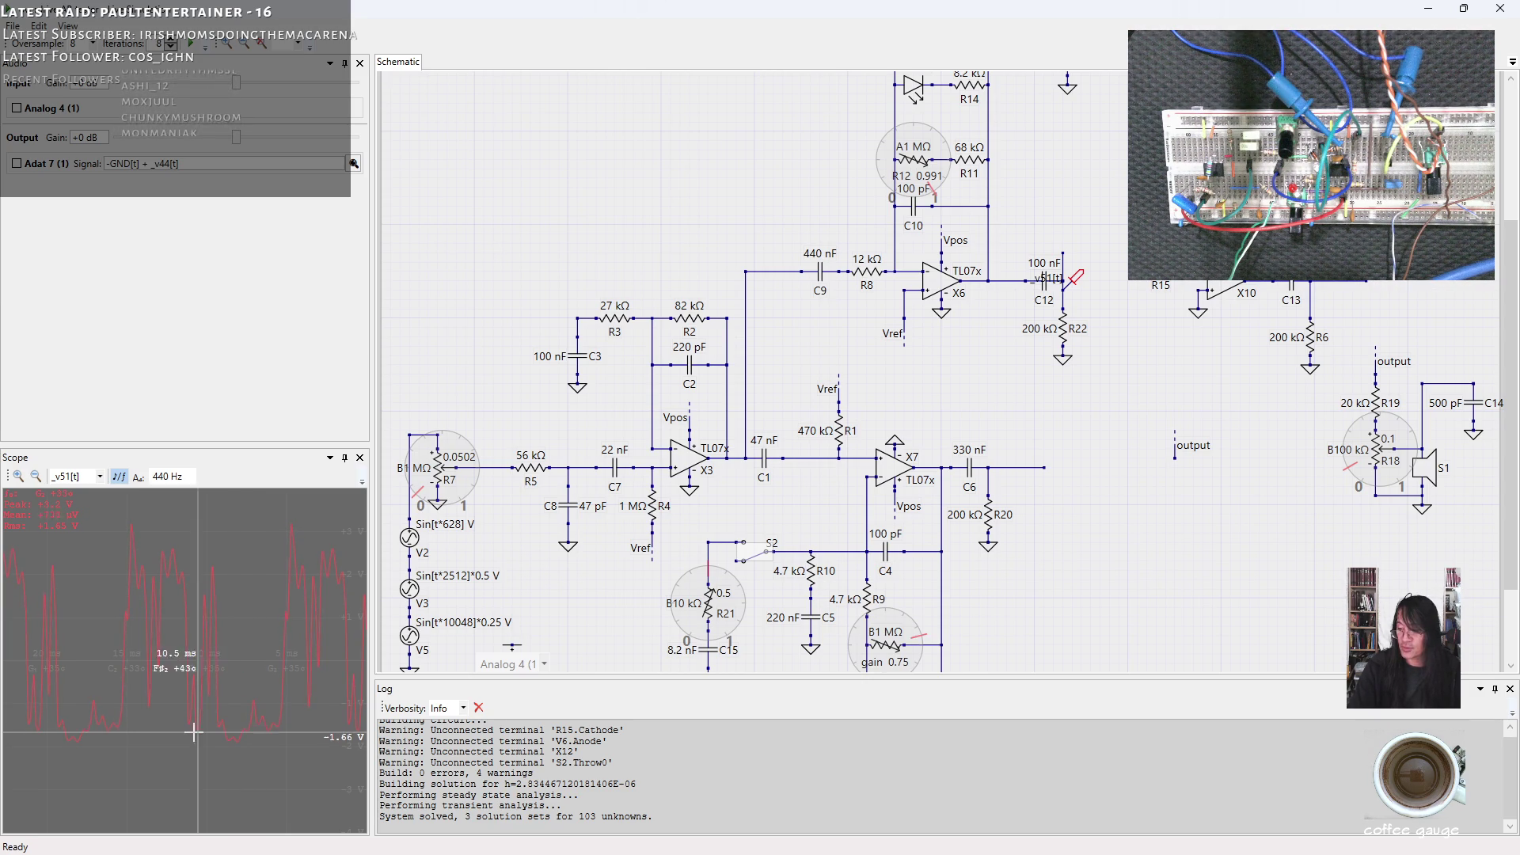
Probe the output after C6 for comparison, then close the live simulation.
left_click(1018, 467)
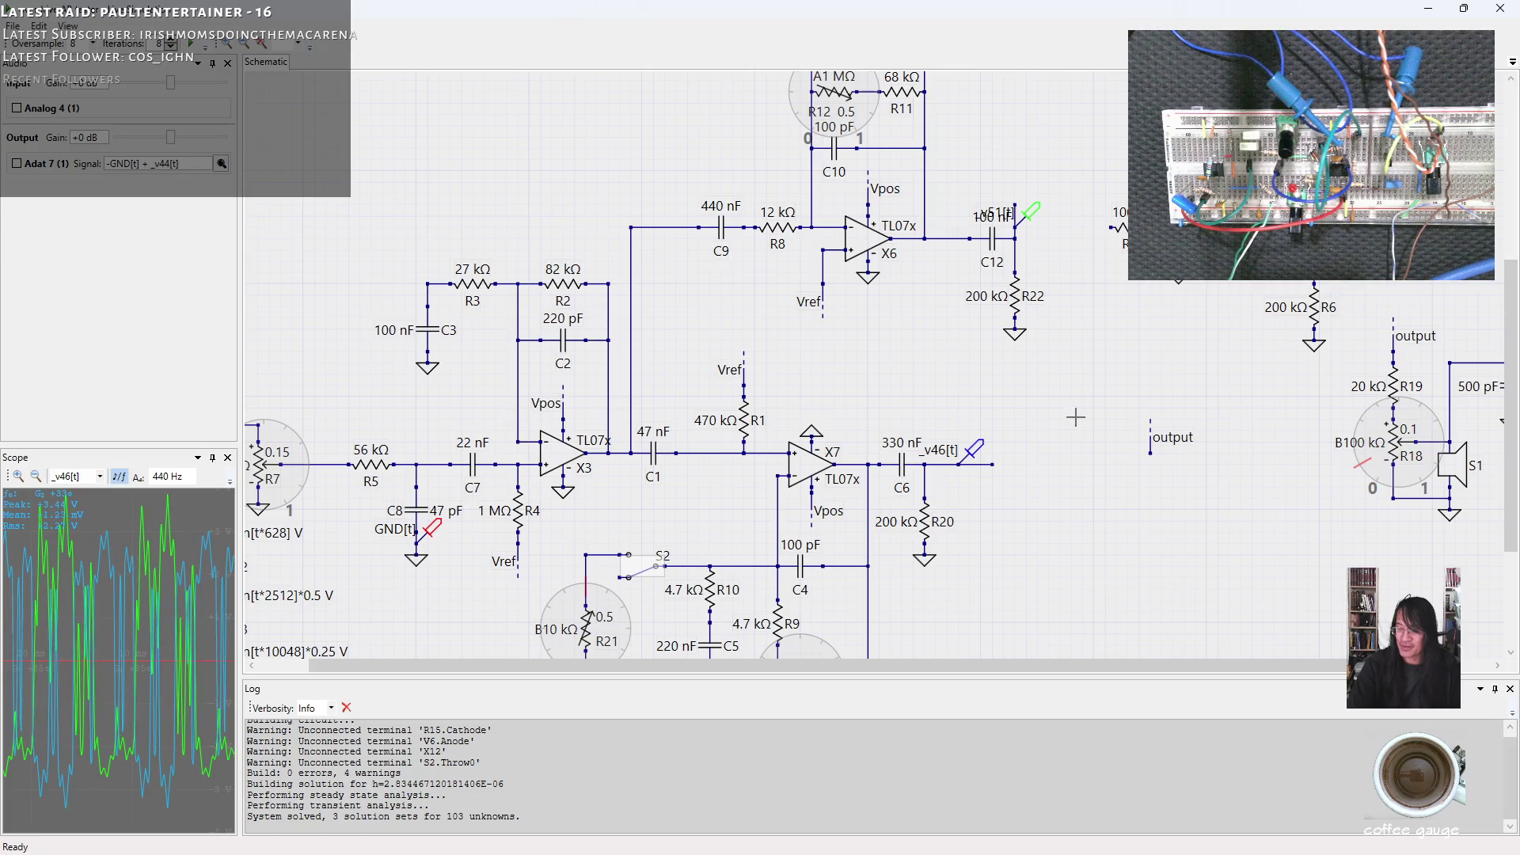
scroll(144, 668, "up", 3)
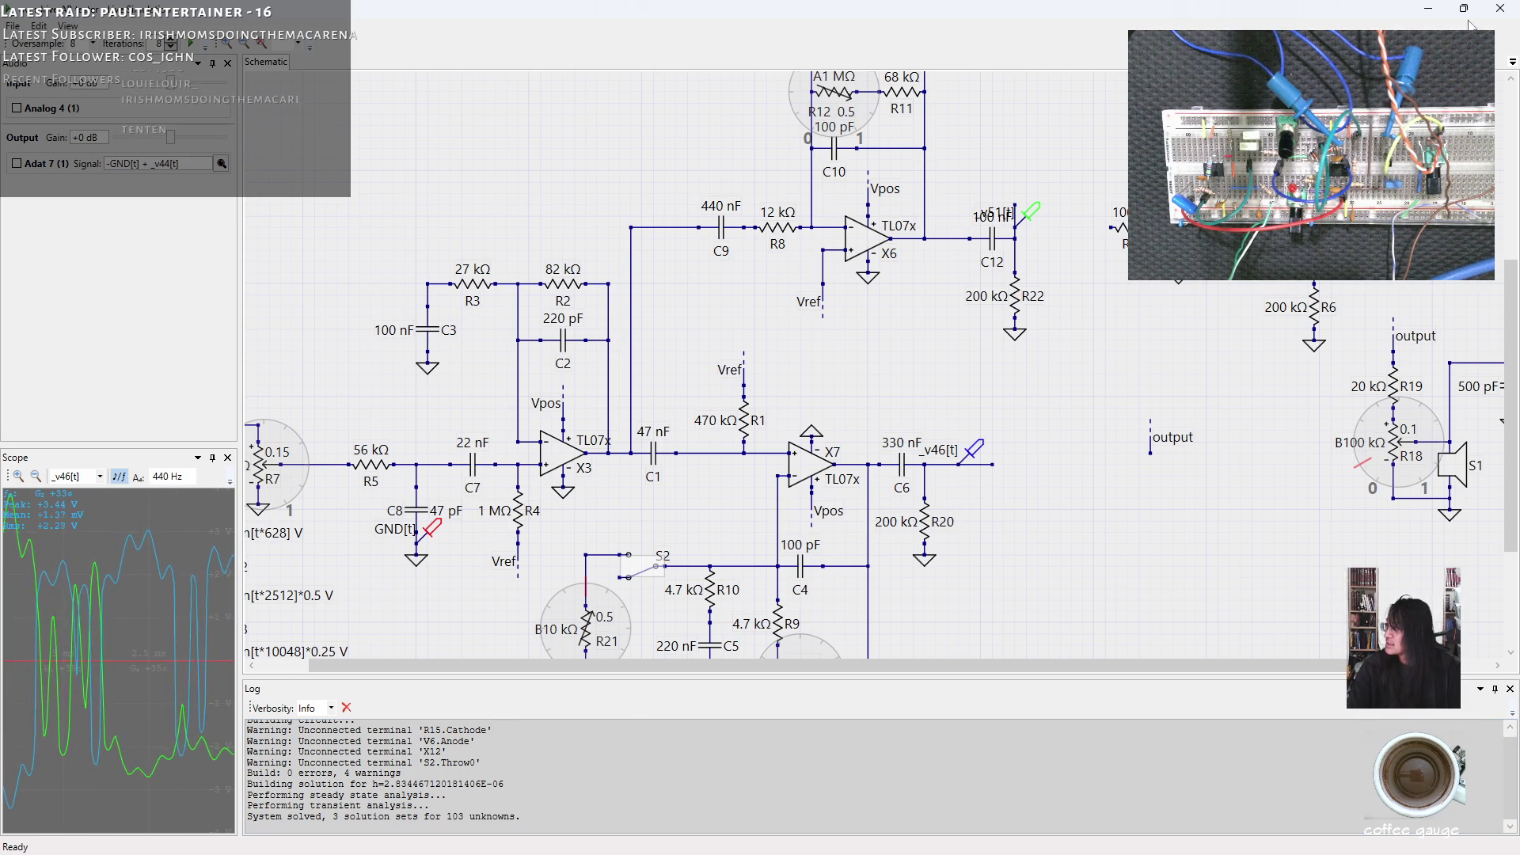
left_click(1494, 14)
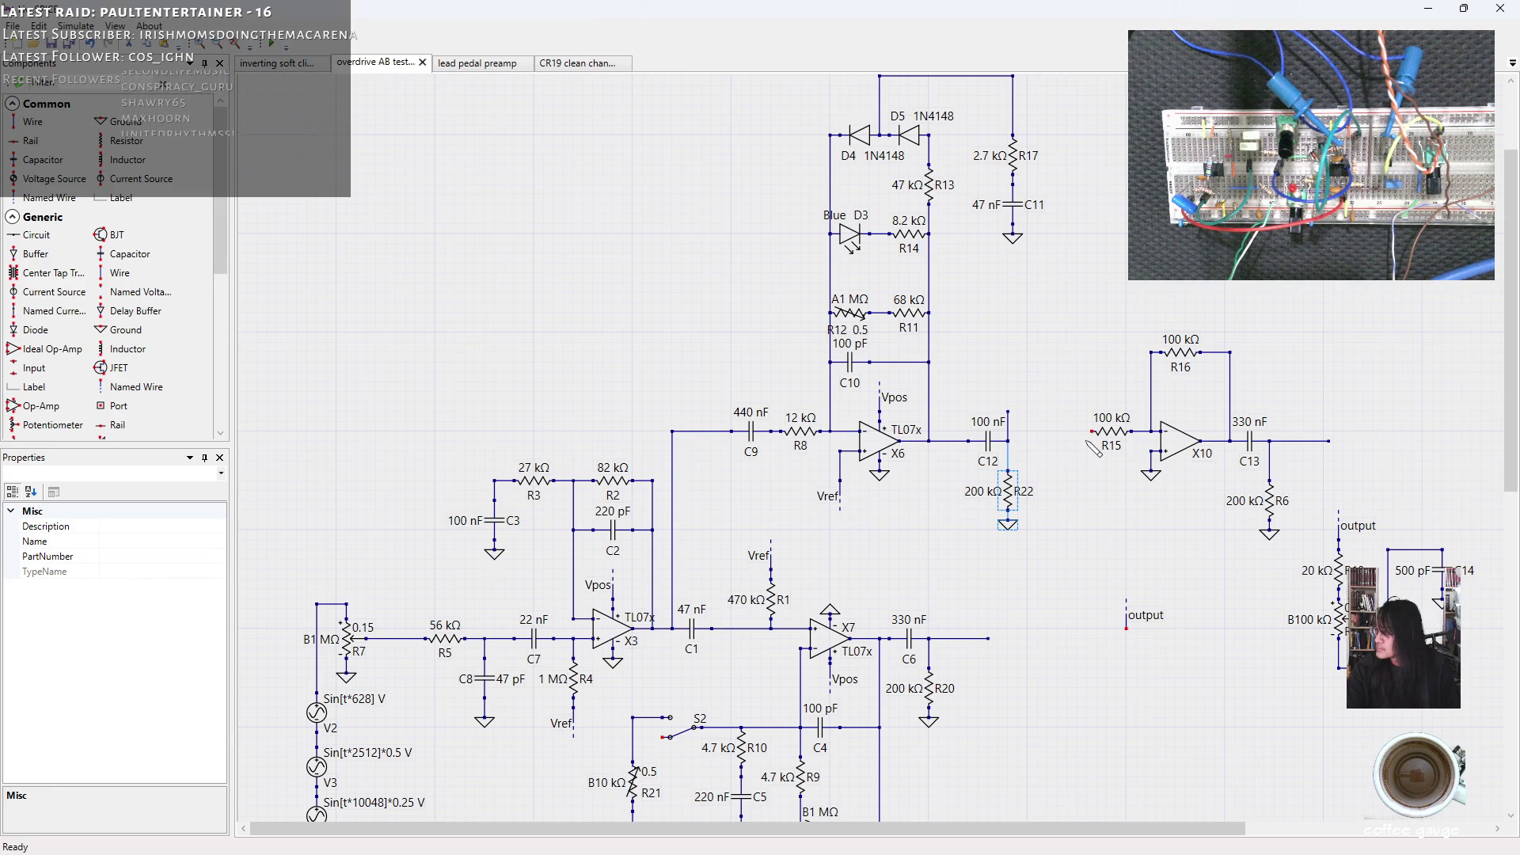
Connect R15 to C12's output node and run a maximized live simulation.
left_click(1007, 432)
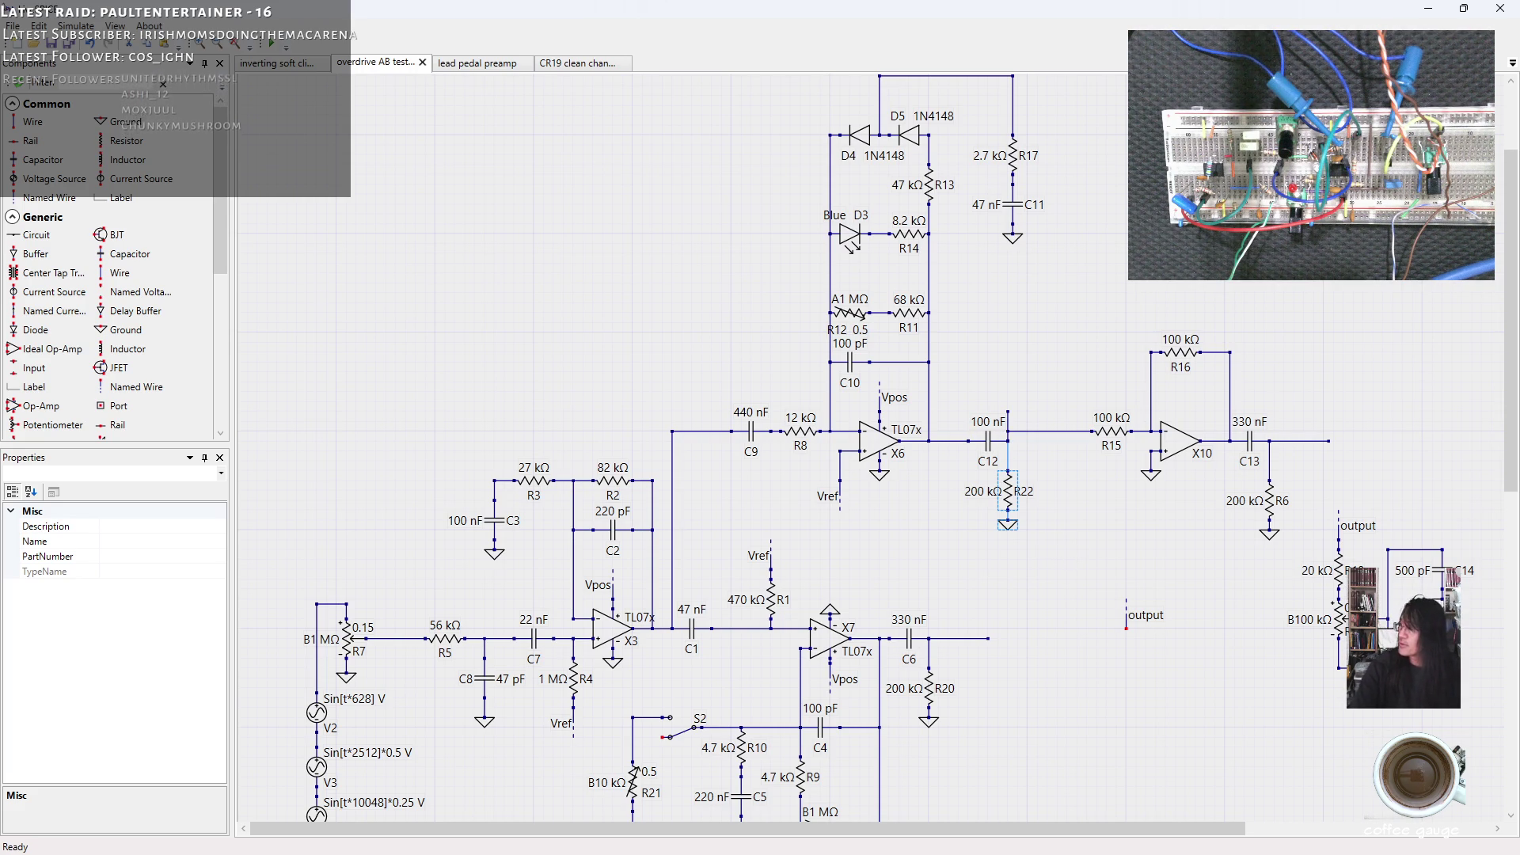
left_click(270, 49)
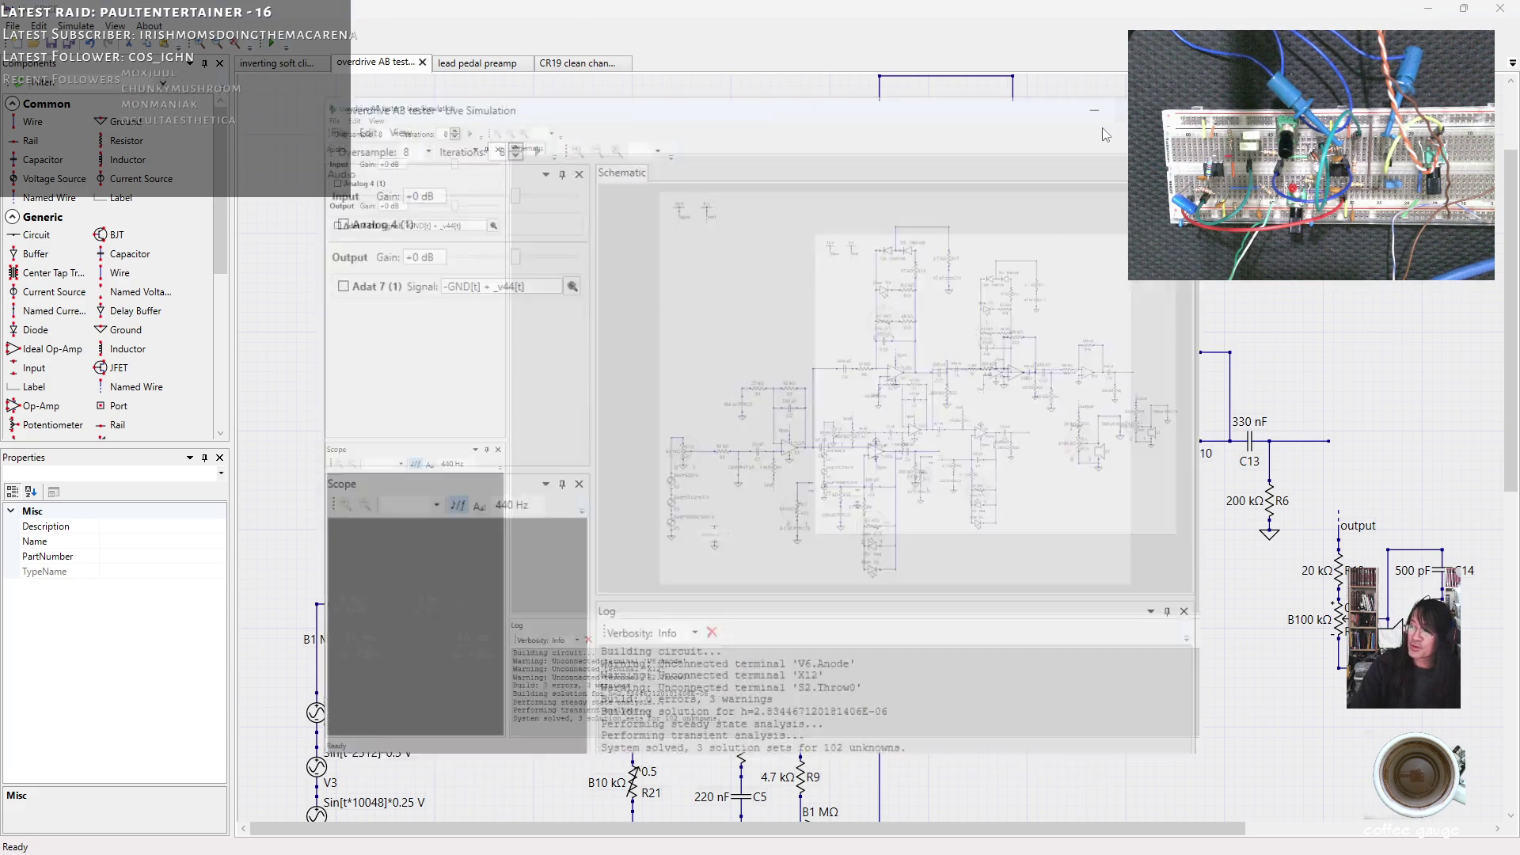
left_click(1106, 118)
scroll(829, 425, "up", 1)
scroll(830, 426, "up", 1)
scroll(830, 426, "up", 1)
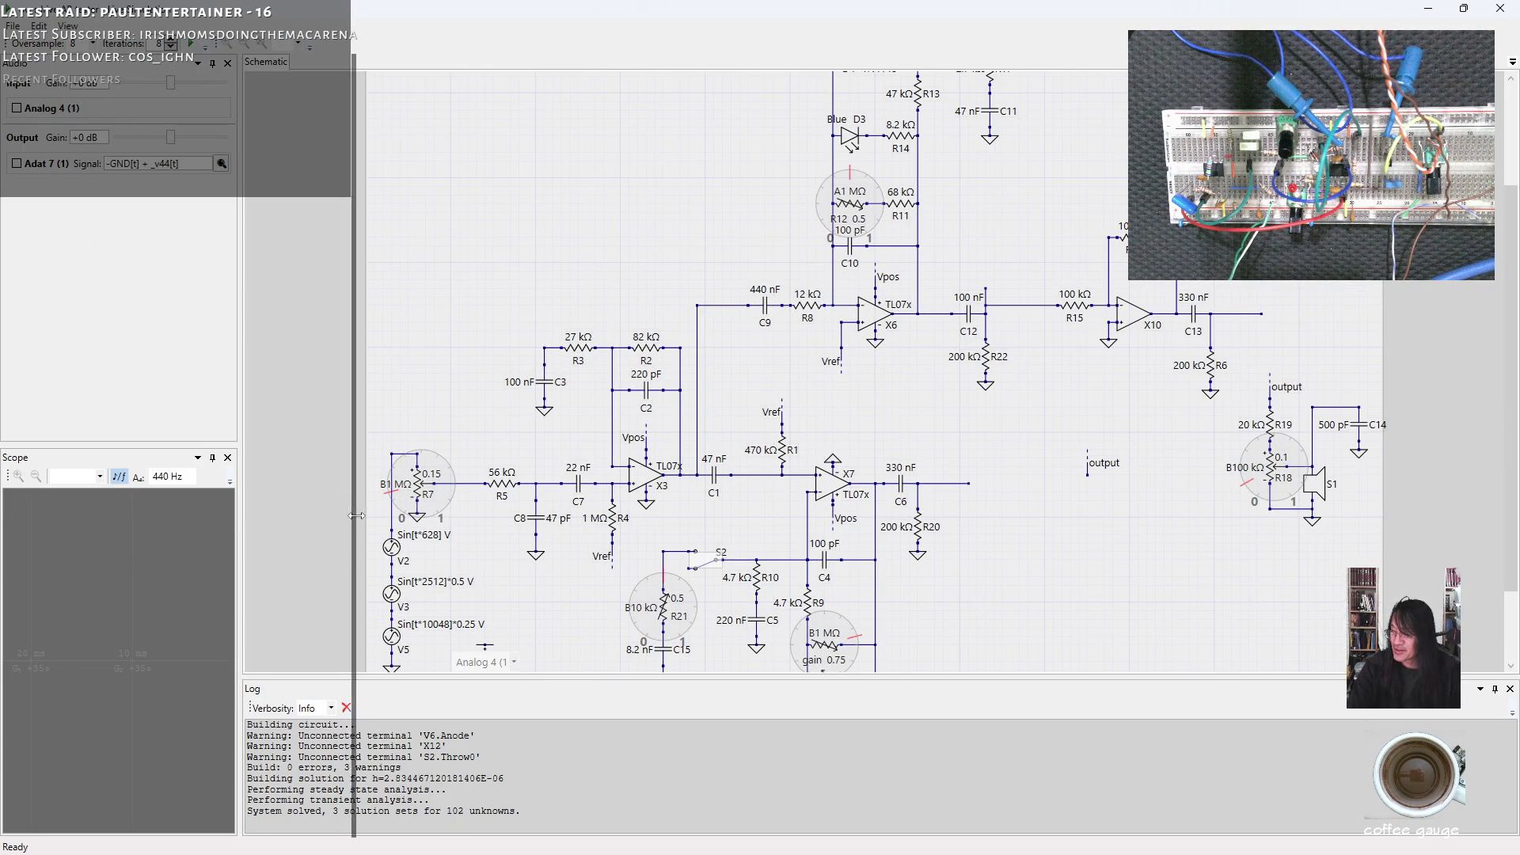
Widen the side panel, probe the ground leg at C8, then probe the output after C13.
left_click_drag(238, 519, 356, 519)
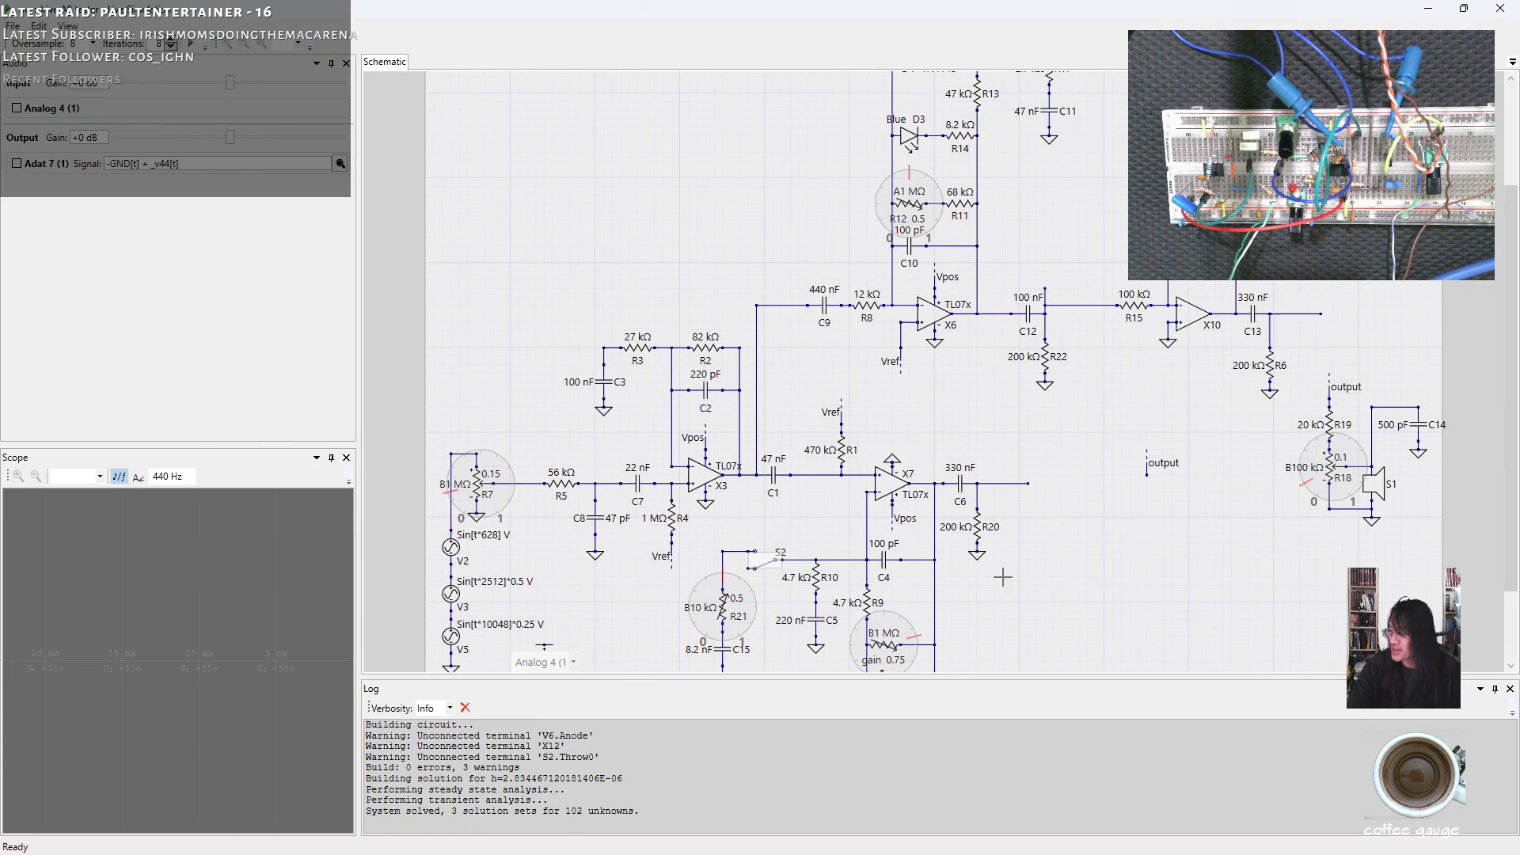
left_click(594, 544)
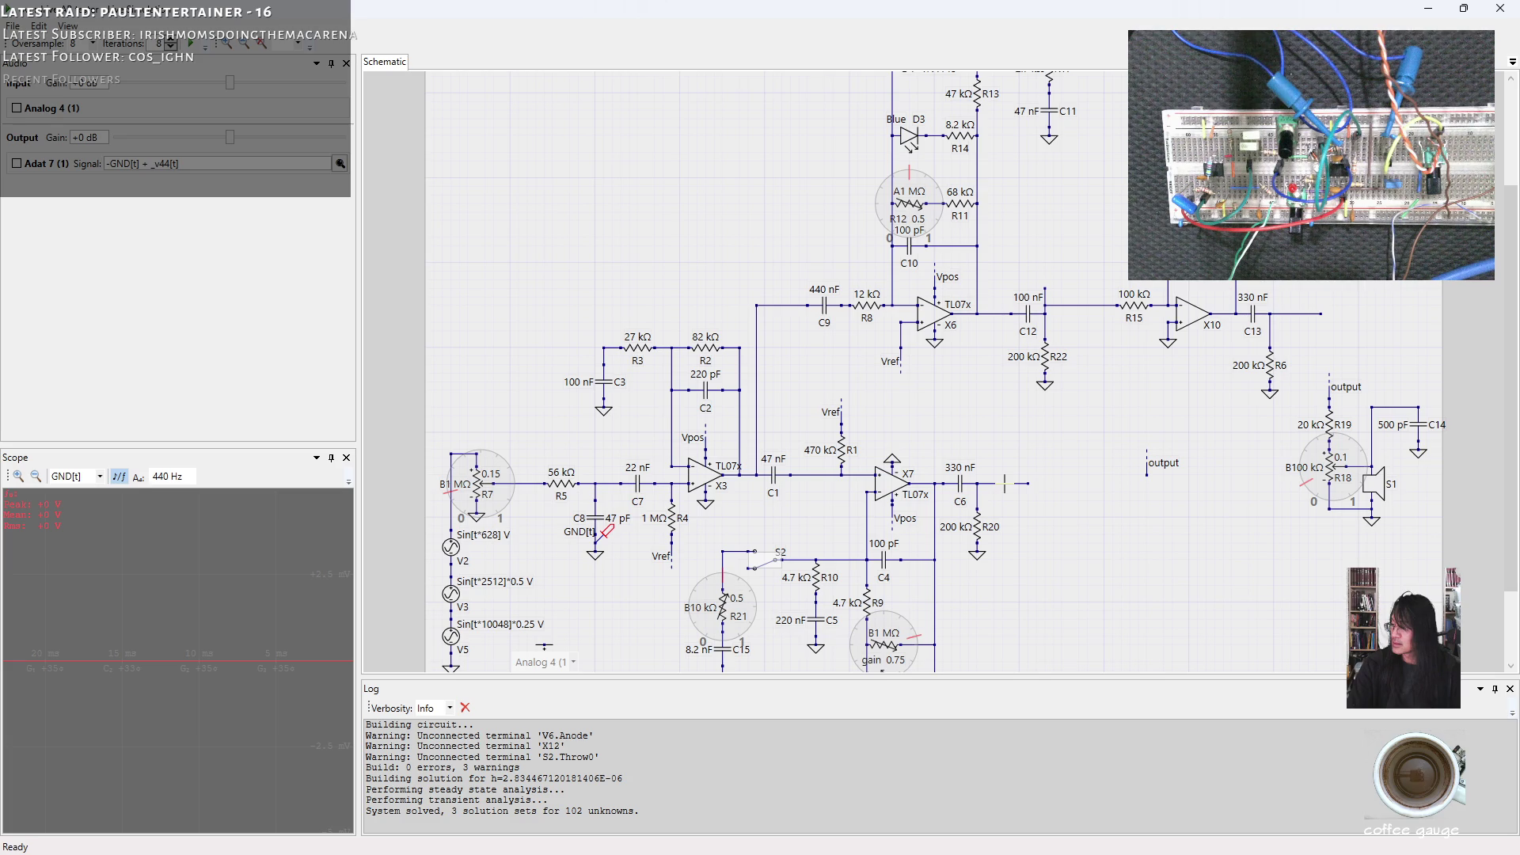
left_click(1300, 313)
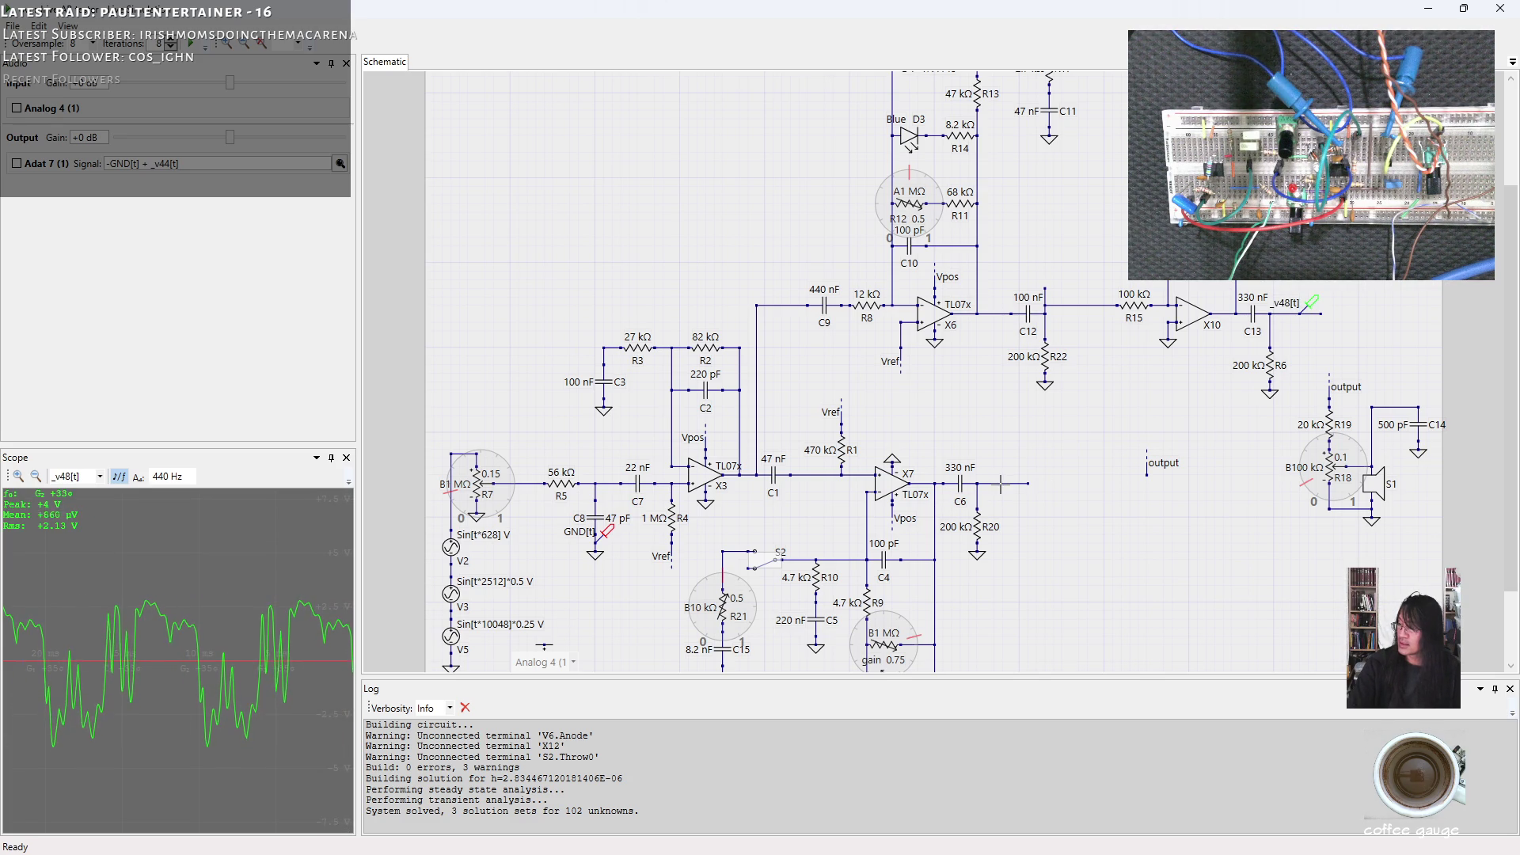
Probe the output after C6 for comparison and nudge R12 up to 0.741.
left_click(1001, 483)
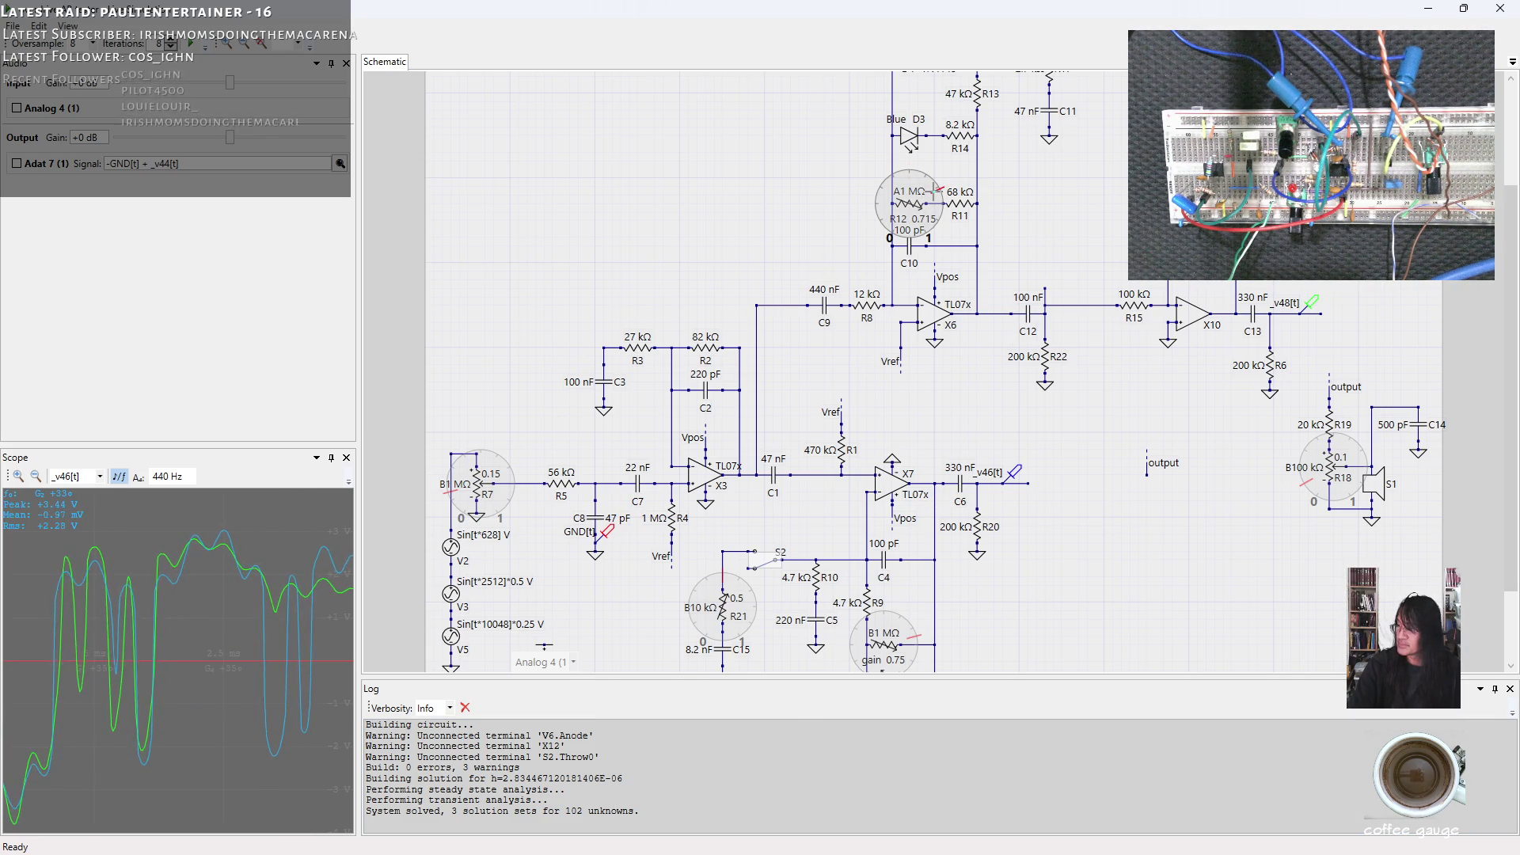
left_click_drag(937, 197, 938, 190)
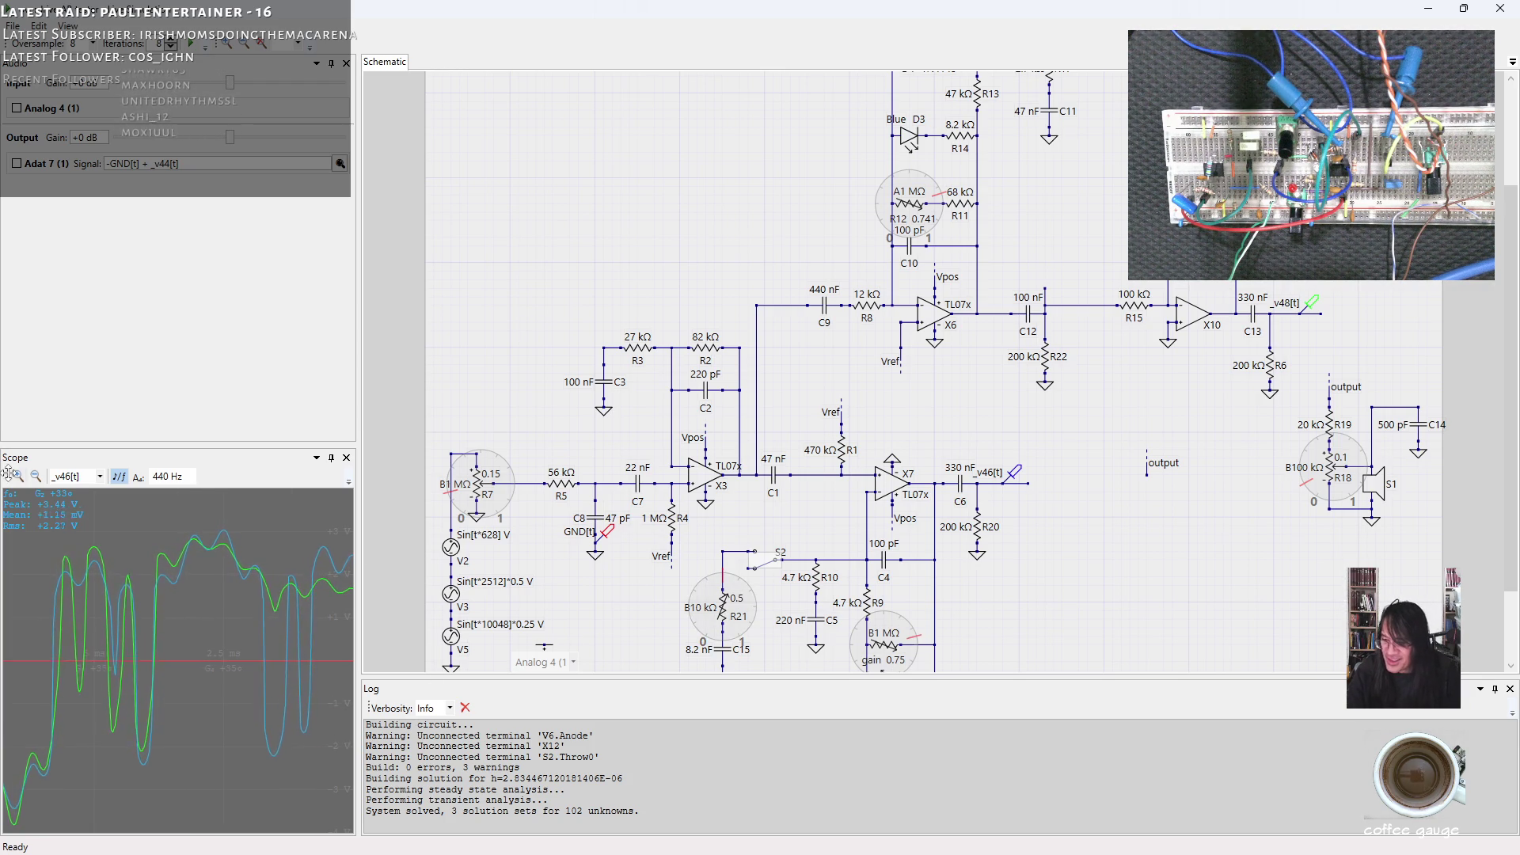
left_click(100, 478)
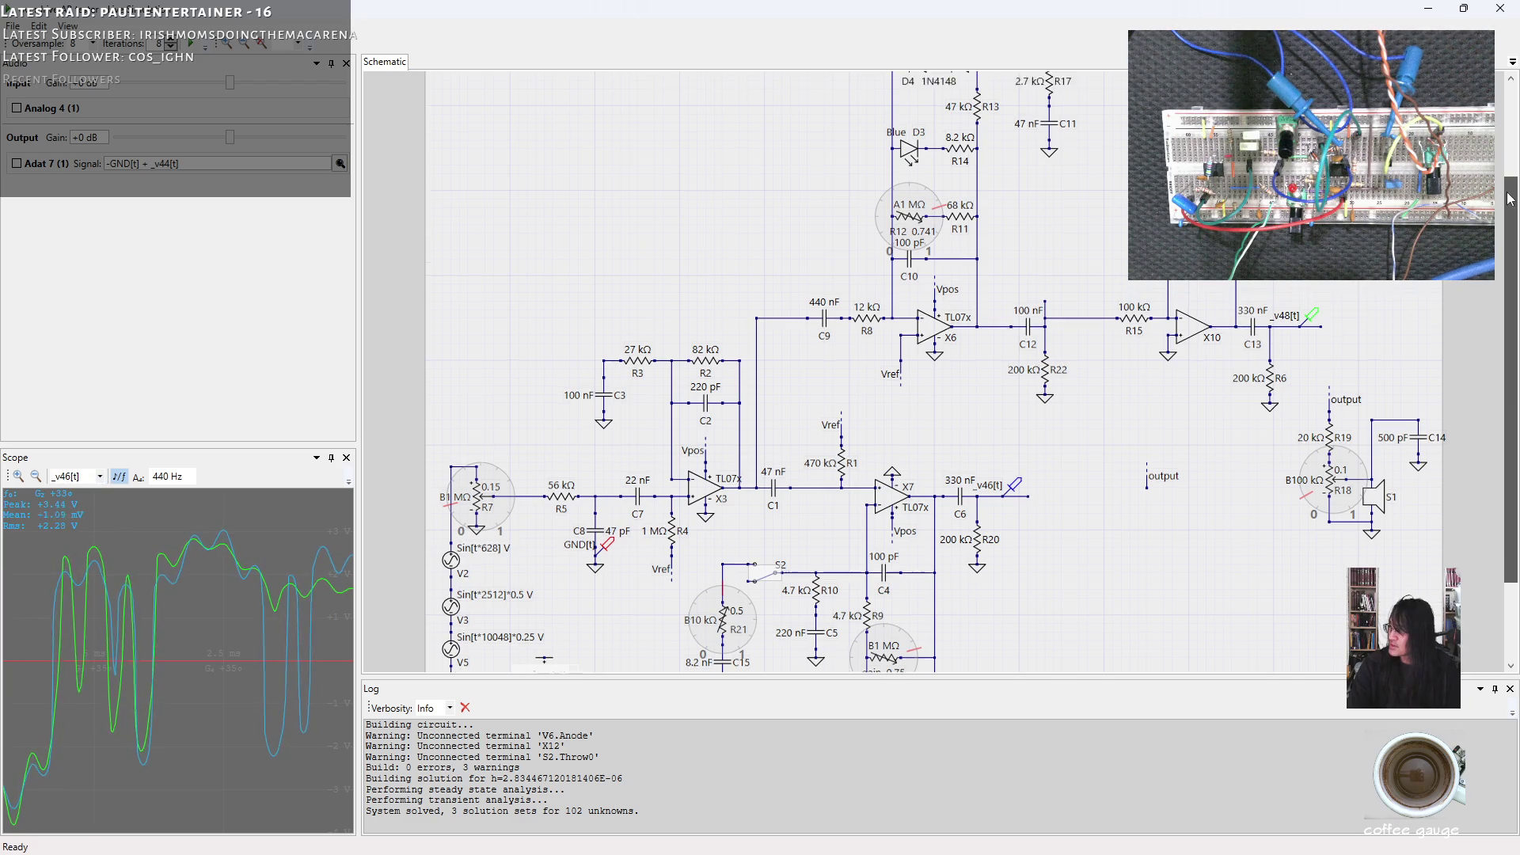
left_click_drag(1507, 178, 1488, 340)
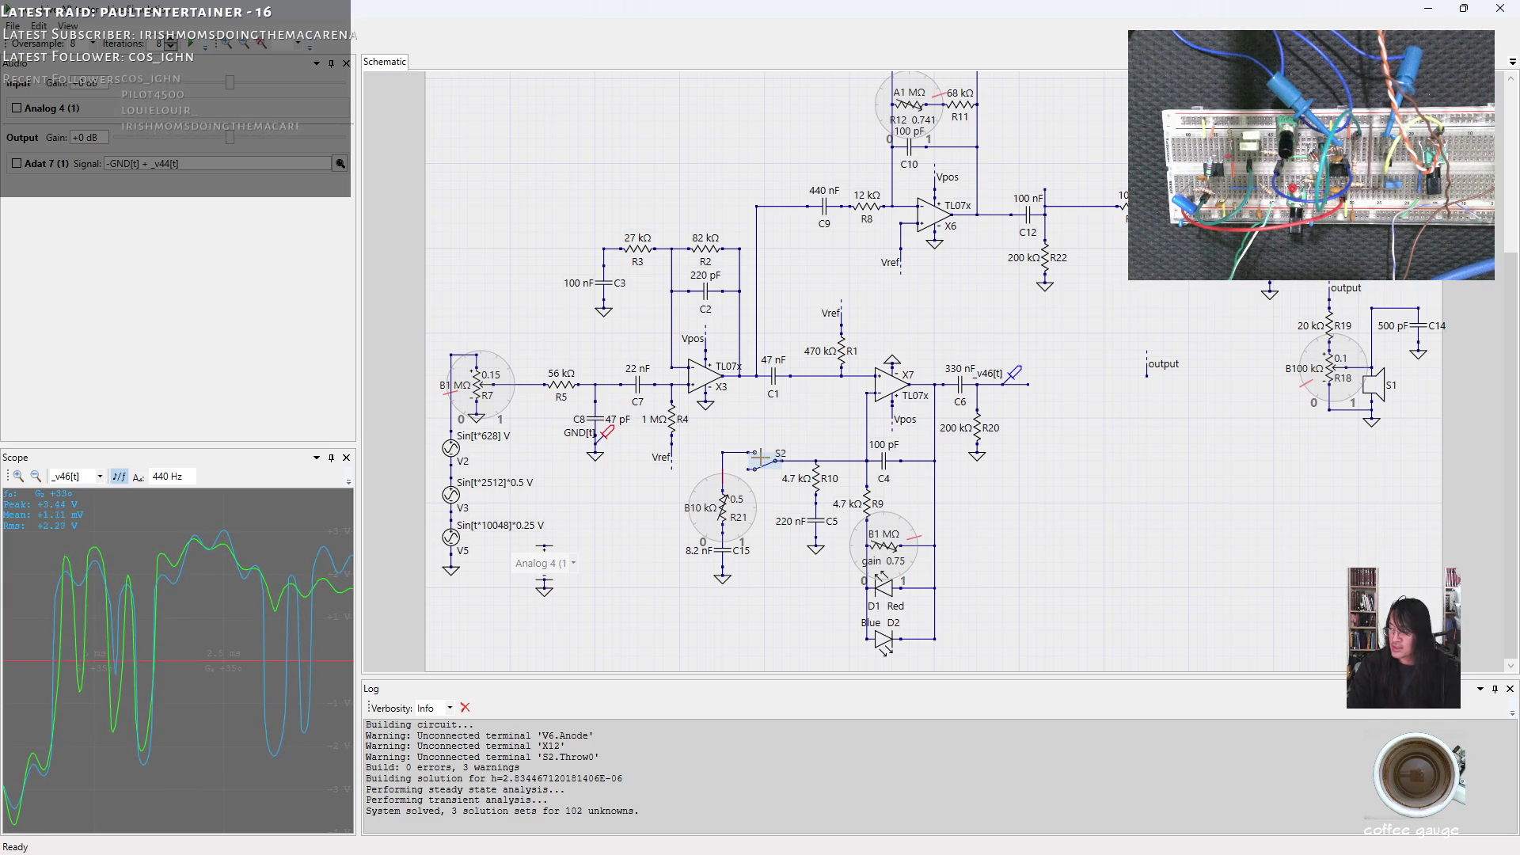
Flip S2, set R21 near 0.81, sweep R12 and the gain pot, and show the C13 output.
left_click(756, 457)
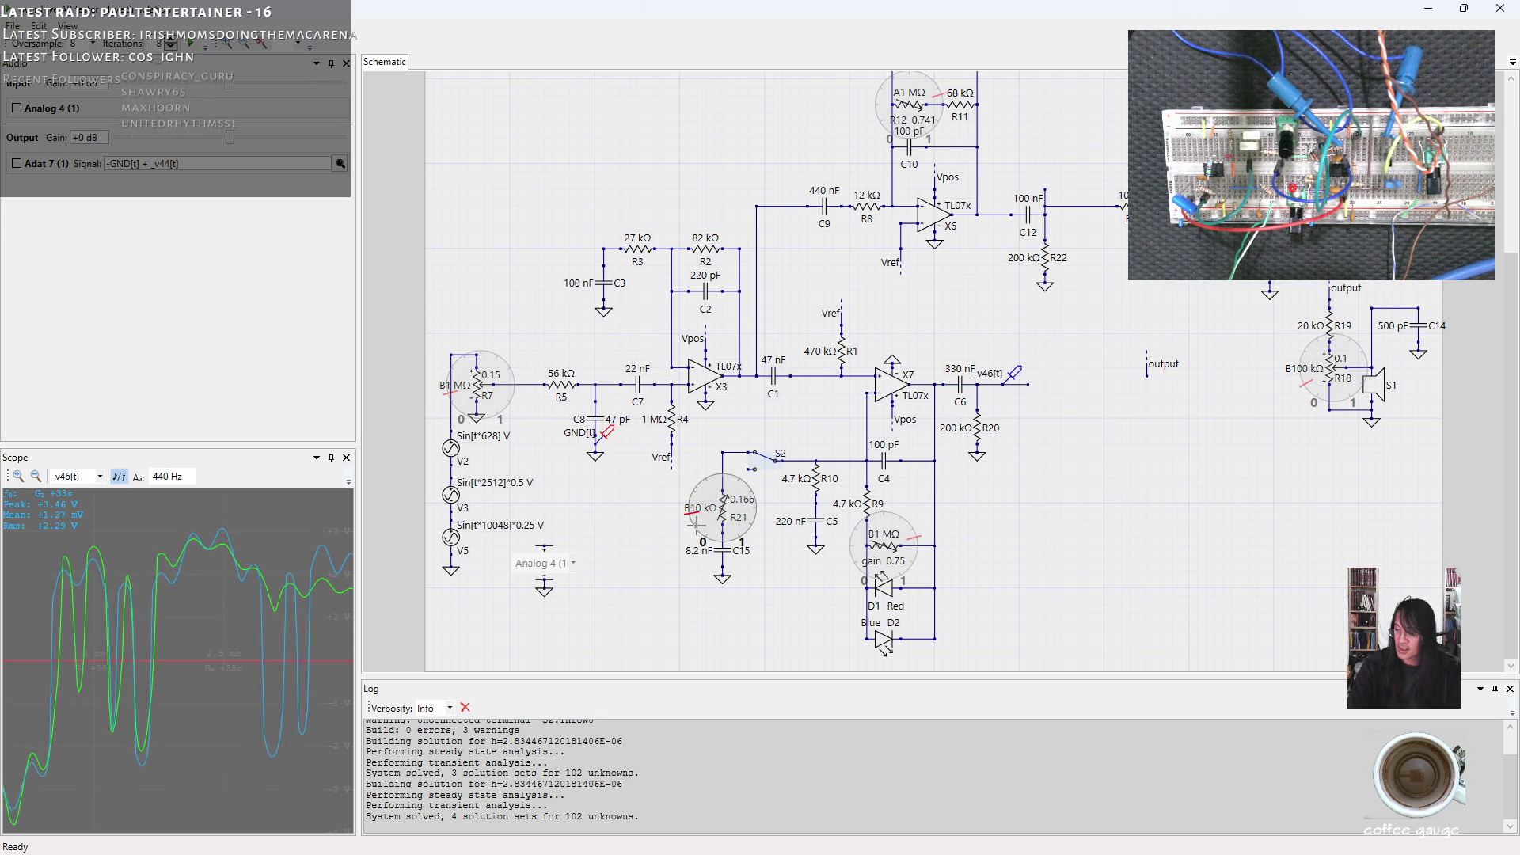
mouse_move(701, 493)
left_mouse_down()
mouse_move(727, 479)
mouse_move(745, 500)
left_mouse_up()
left_click_drag(748, 517, 752, 509)
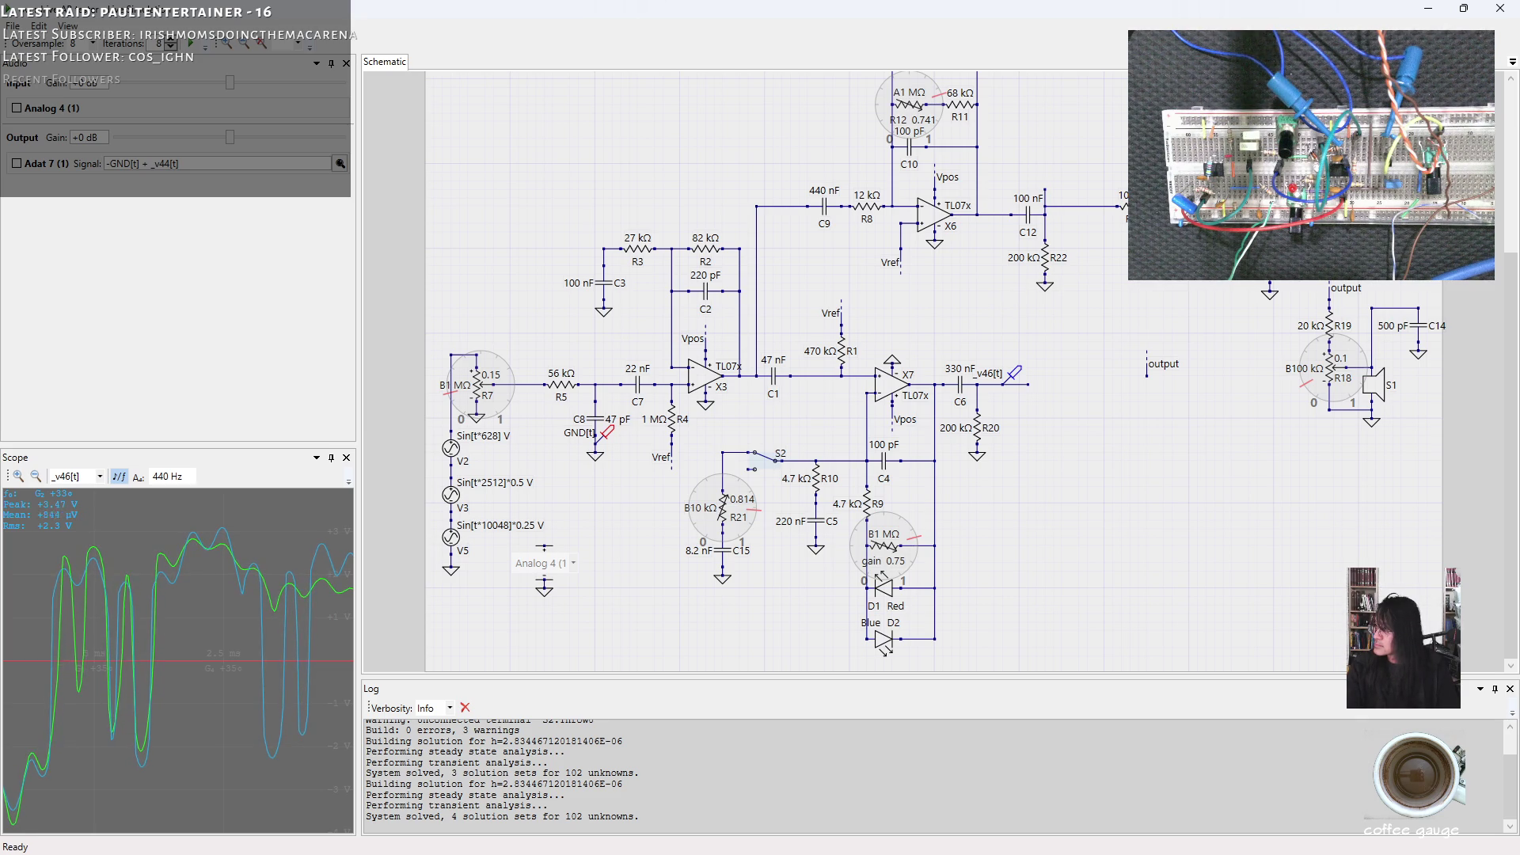
left_click_drag(900, 579, 900, 571)
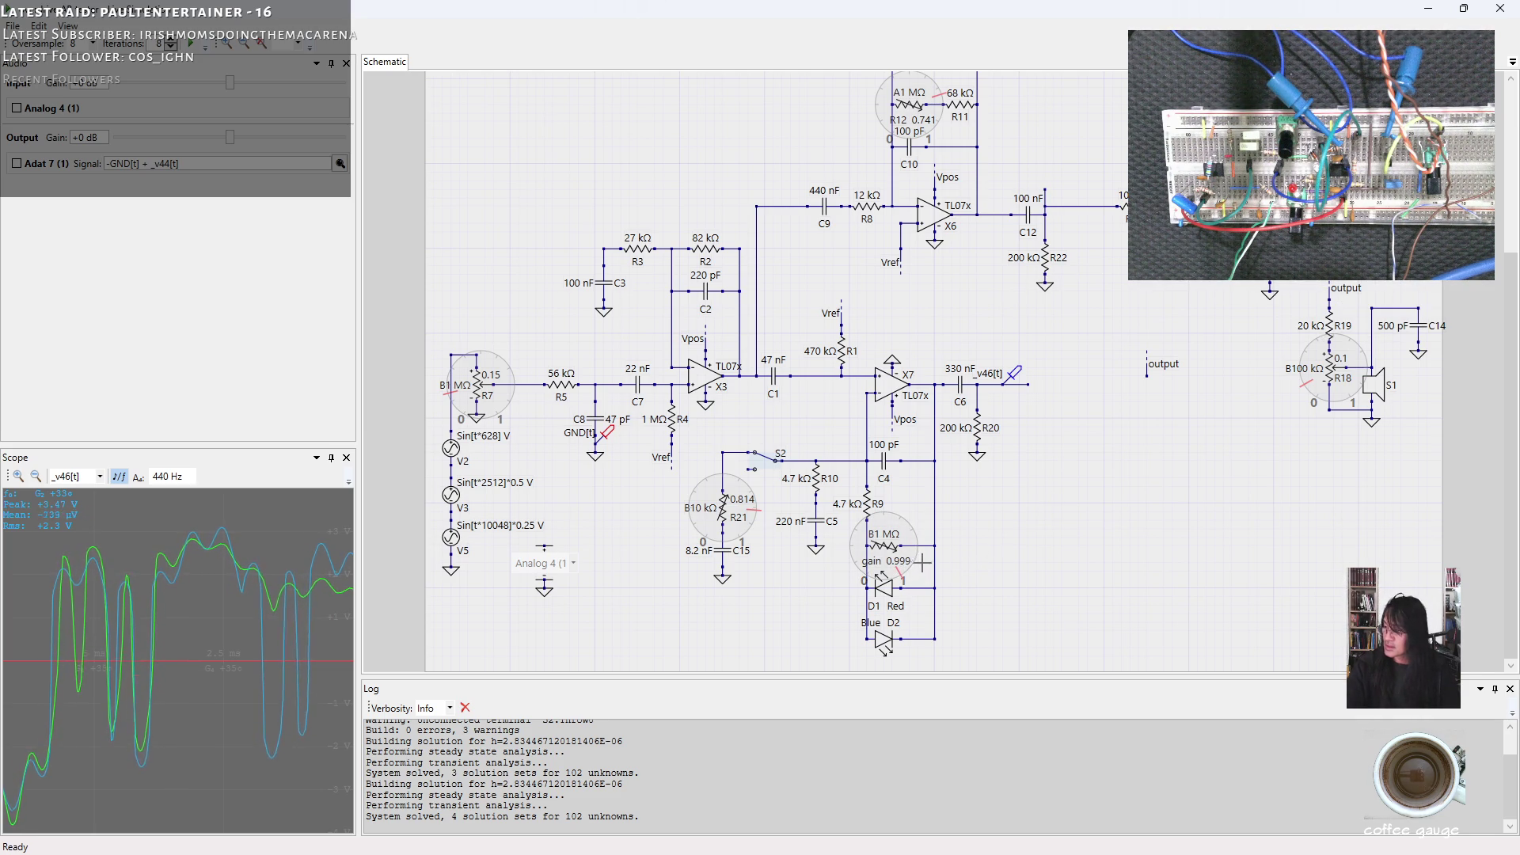
left_click_drag(924, 119, 924, 113)
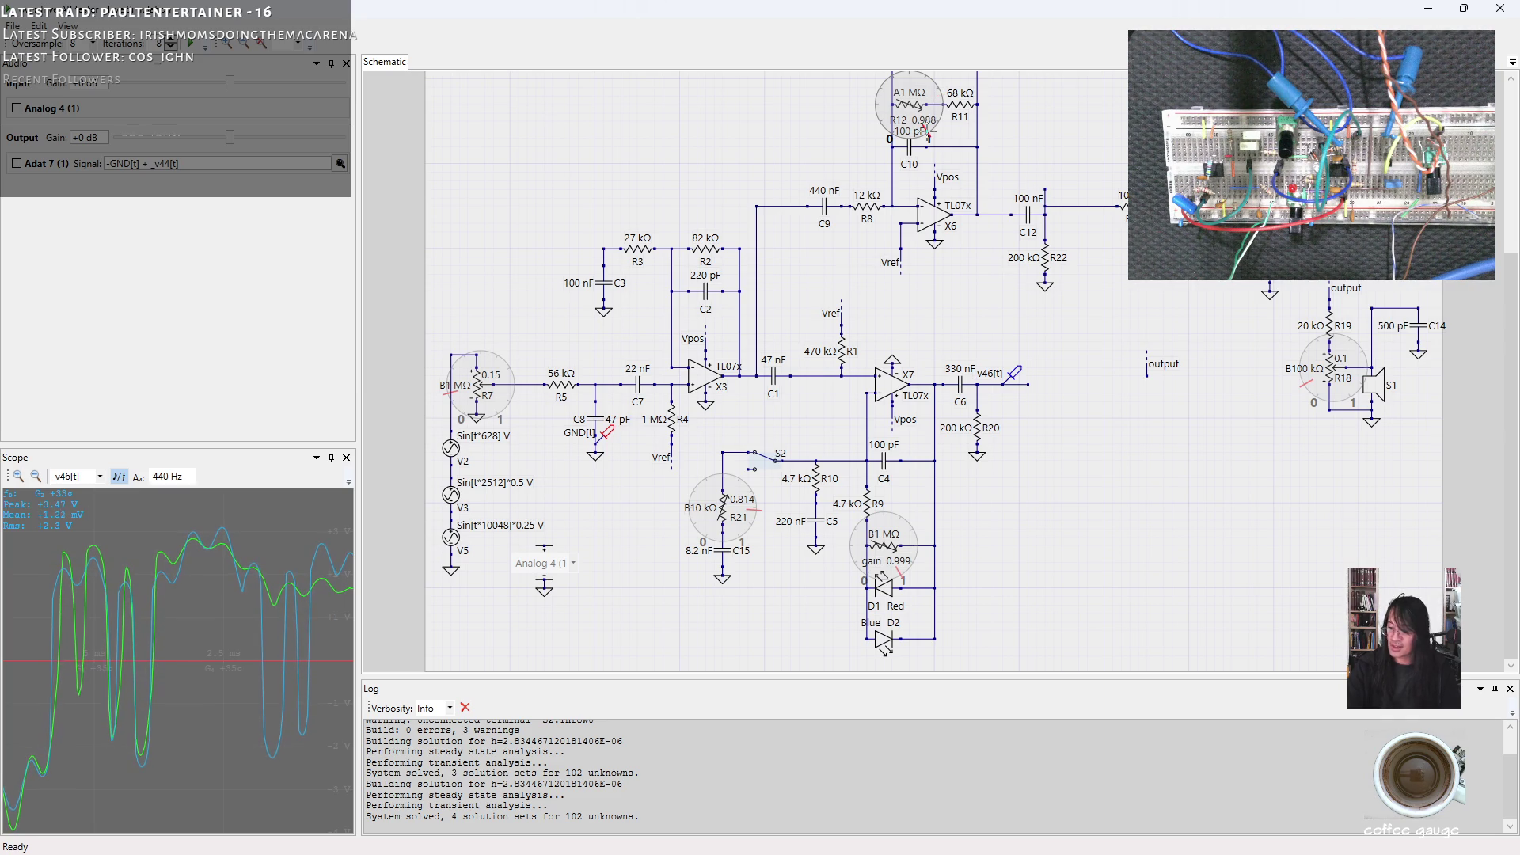
left_click_drag(925, 121, 899, 170)
left_click_drag(879, 580, 908, 568)
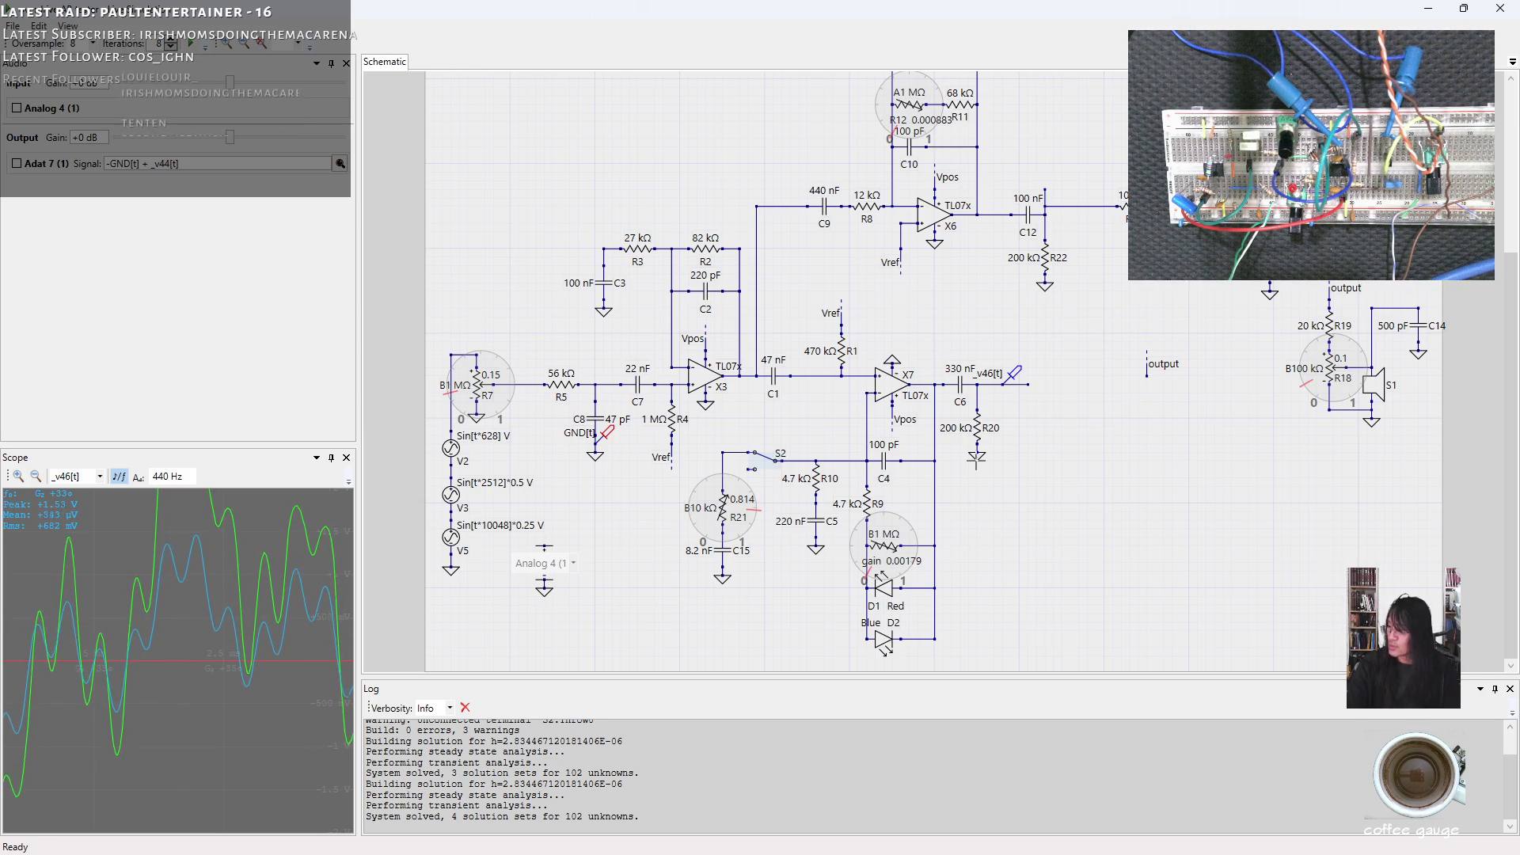
mouse_move(306, 580)
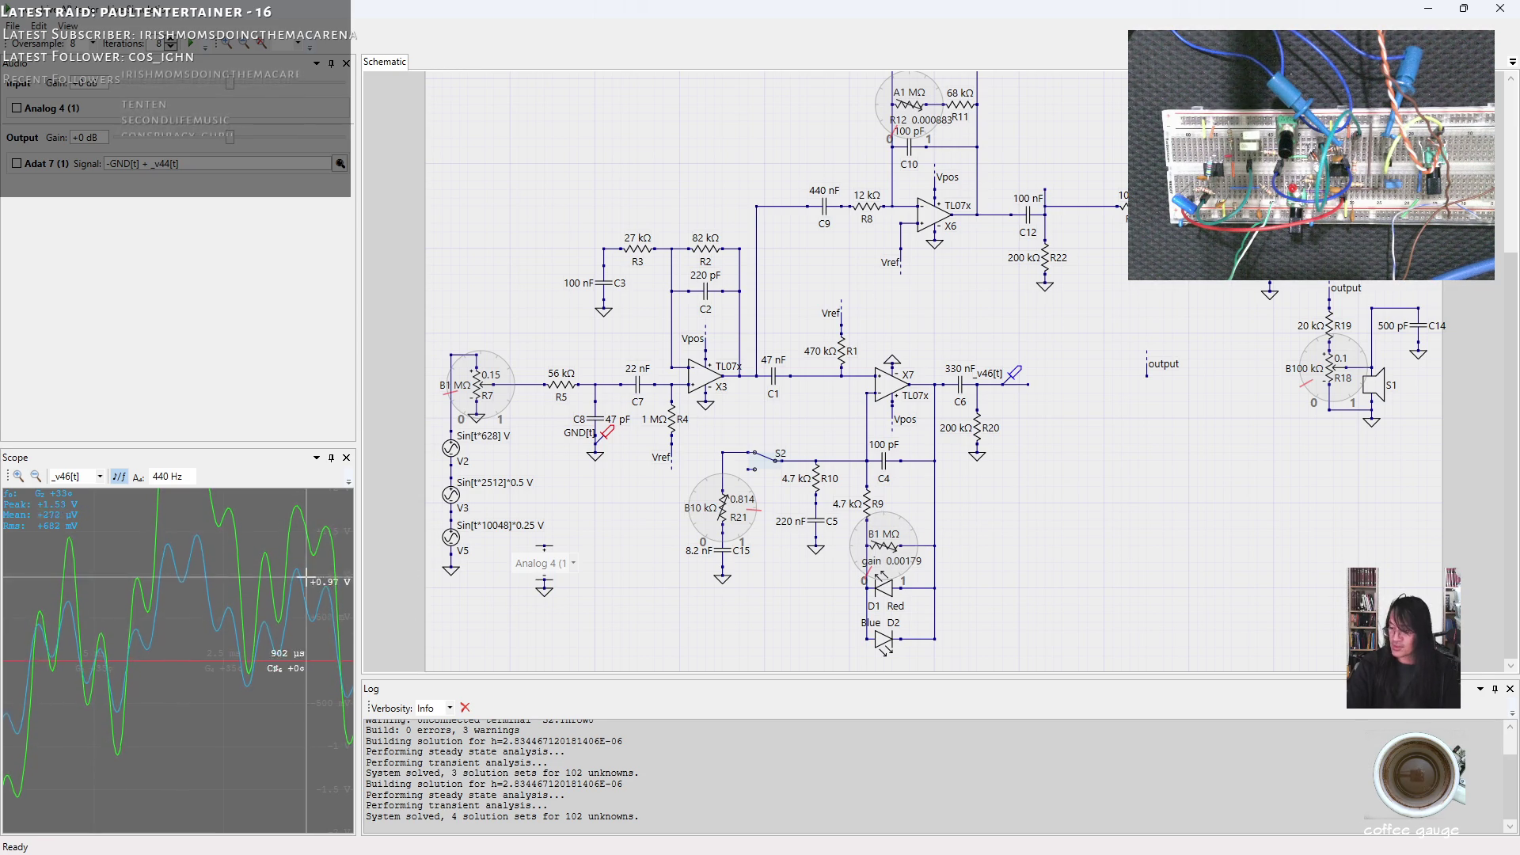
left_click(751, 454)
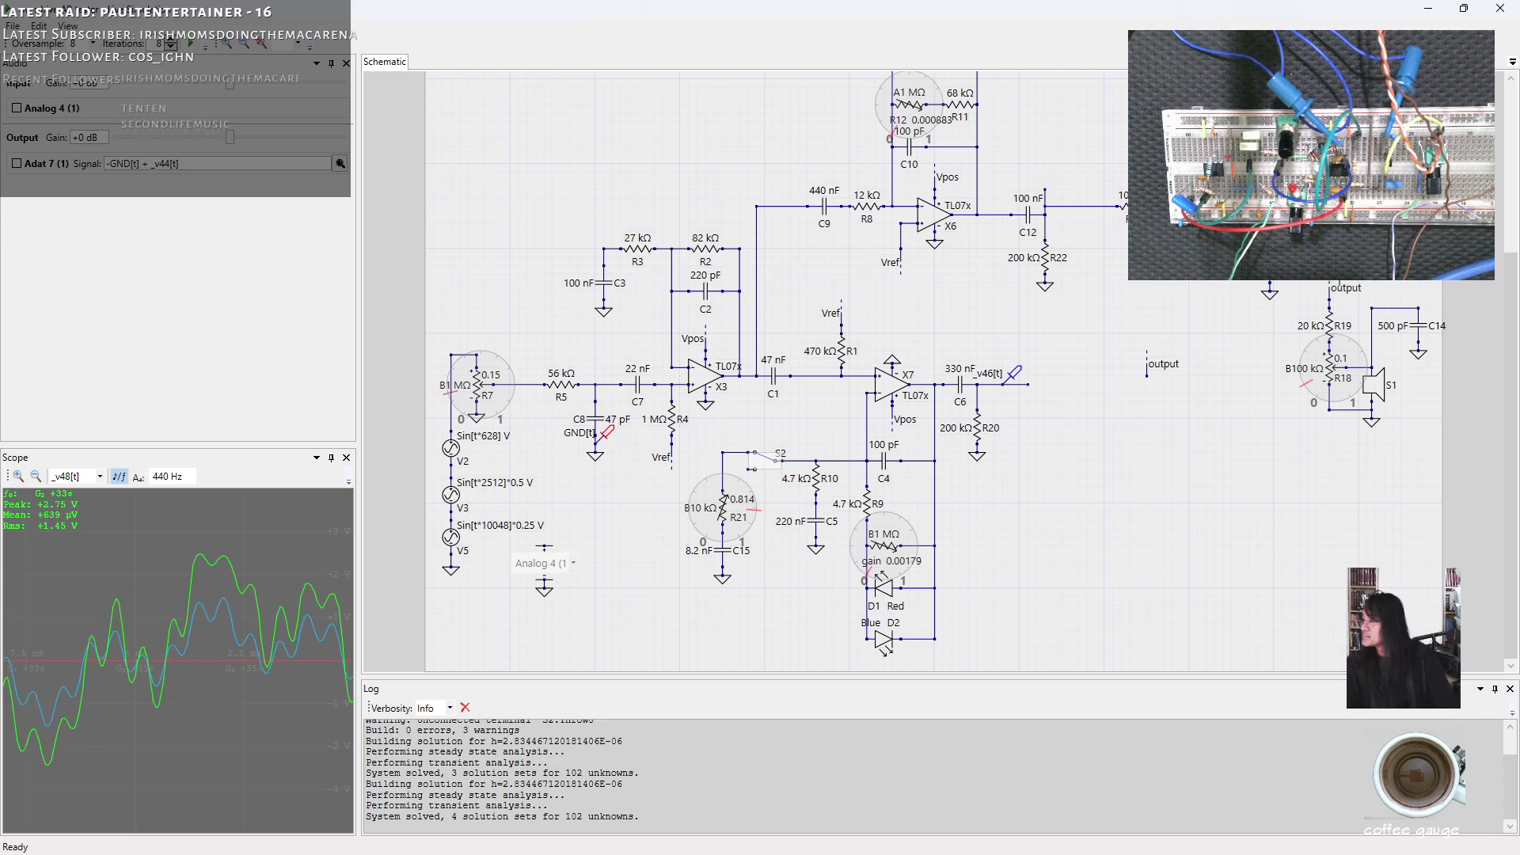
Turn R12 and gain pot R9 fully up and show the v46 probe signal on the scope.
left_click_drag(894, 128, 893, 83)
left_click_drag(848, 575, 848, 522)
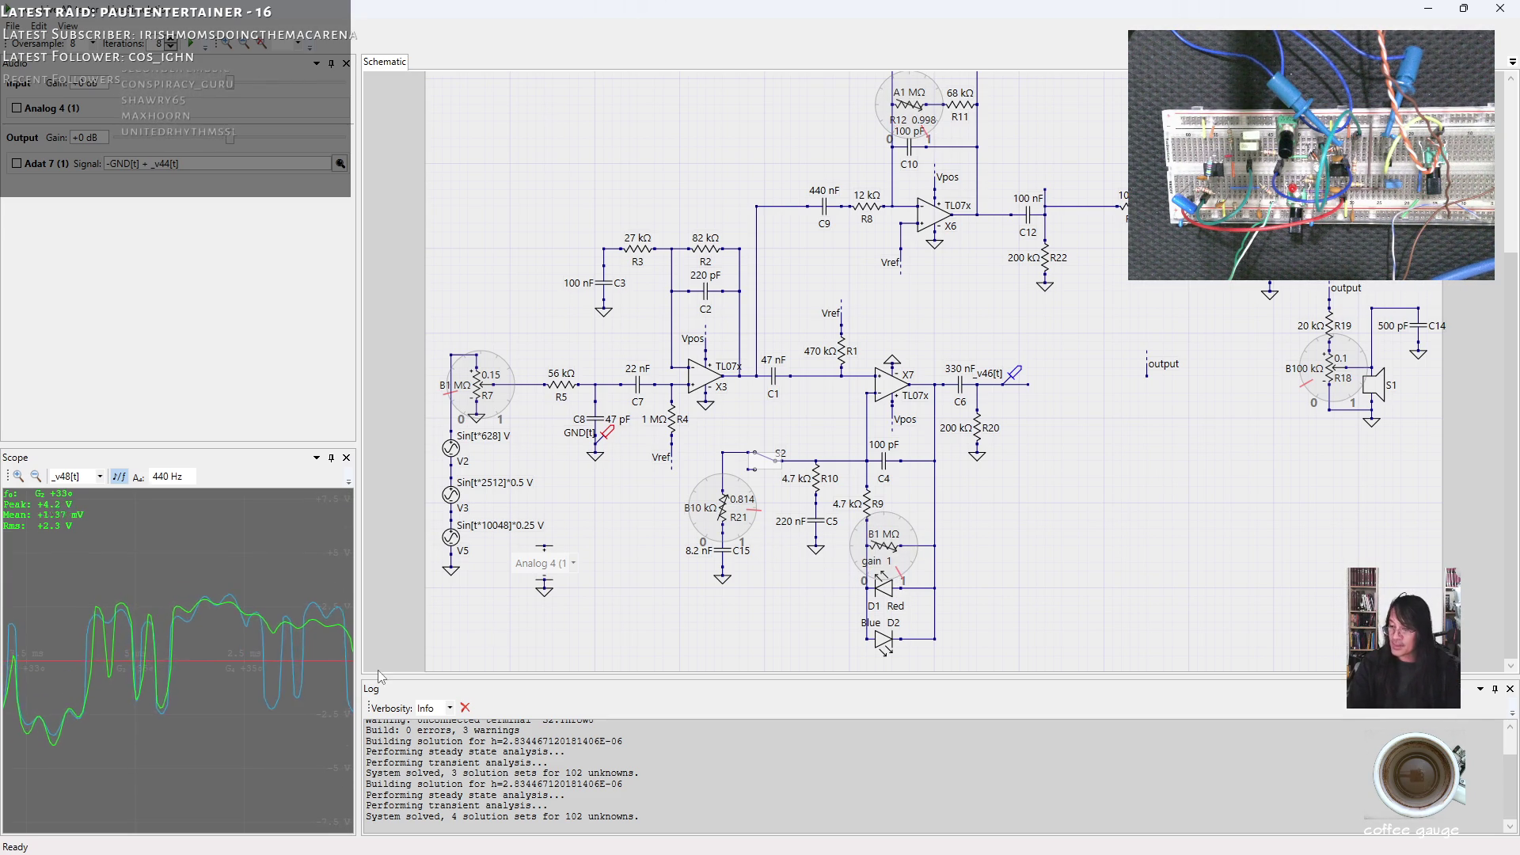
mouse_move(186, 648)
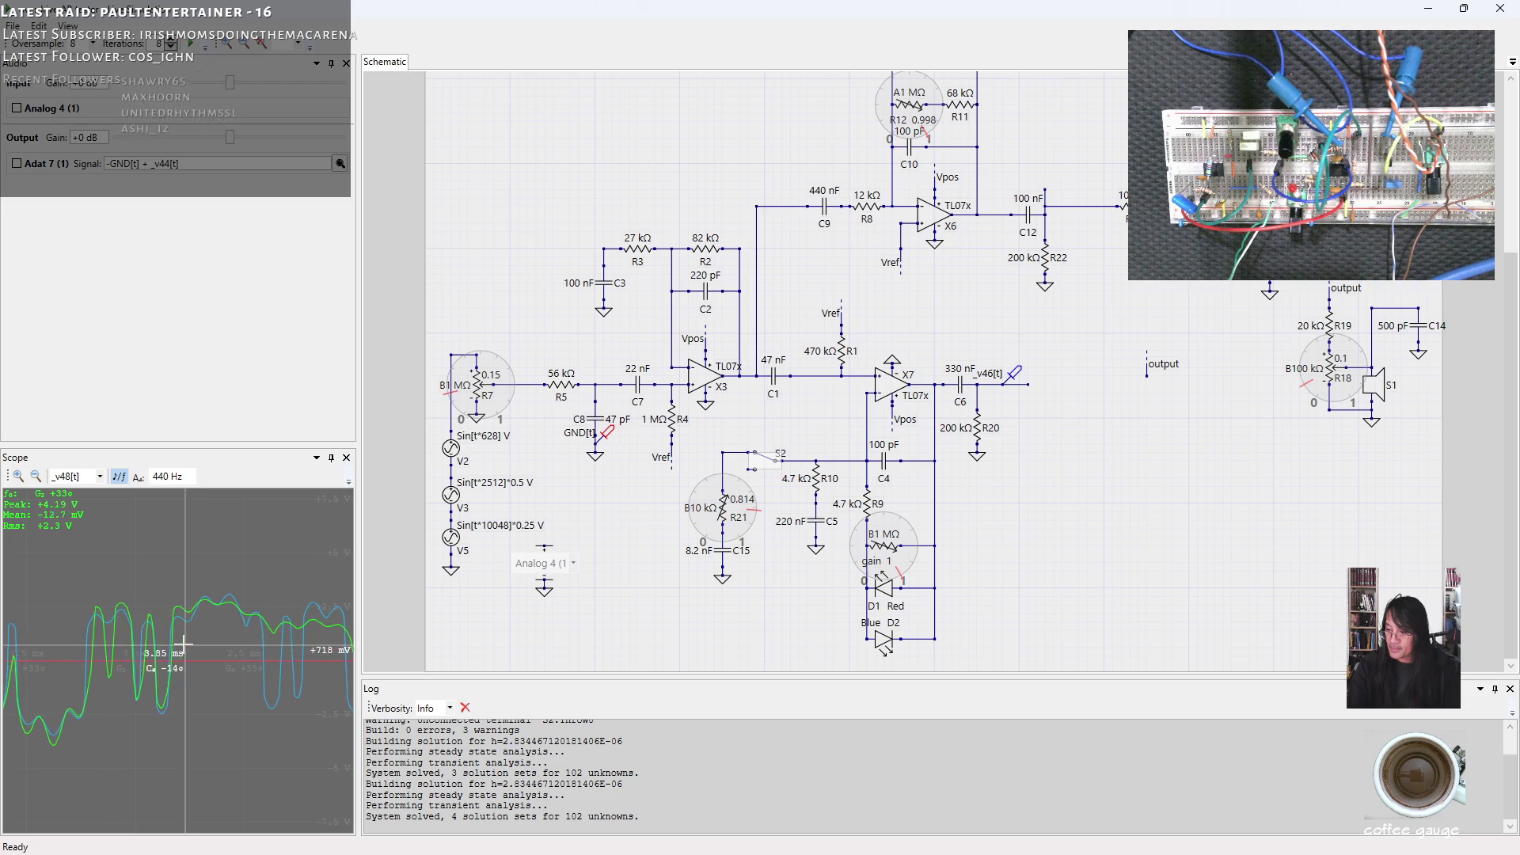
left_click(1013, 375)
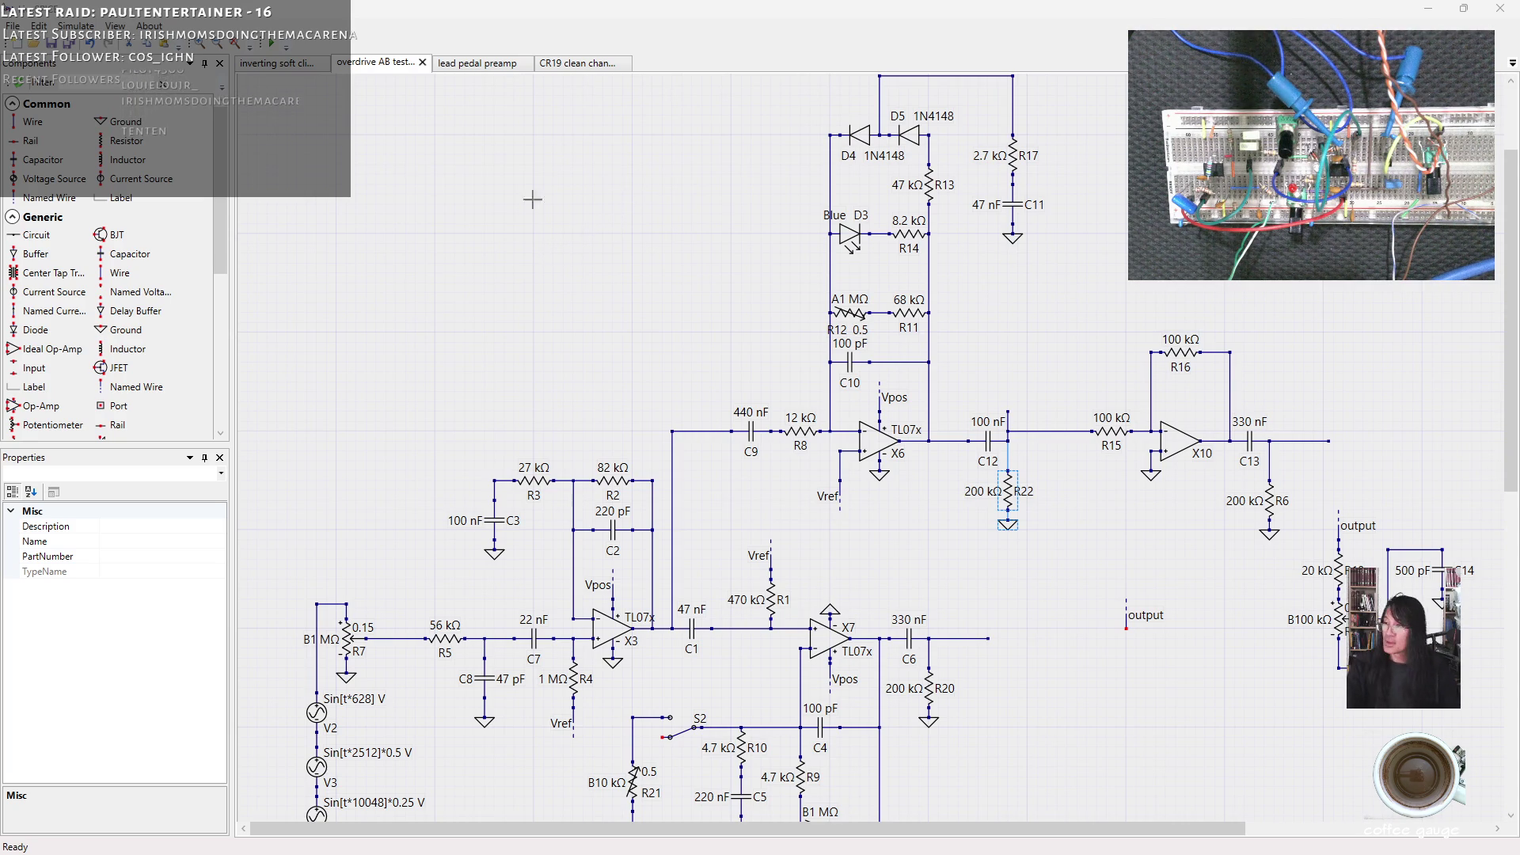
Switch to the CR19 clean channel schematic document.
left_click(577, 64)
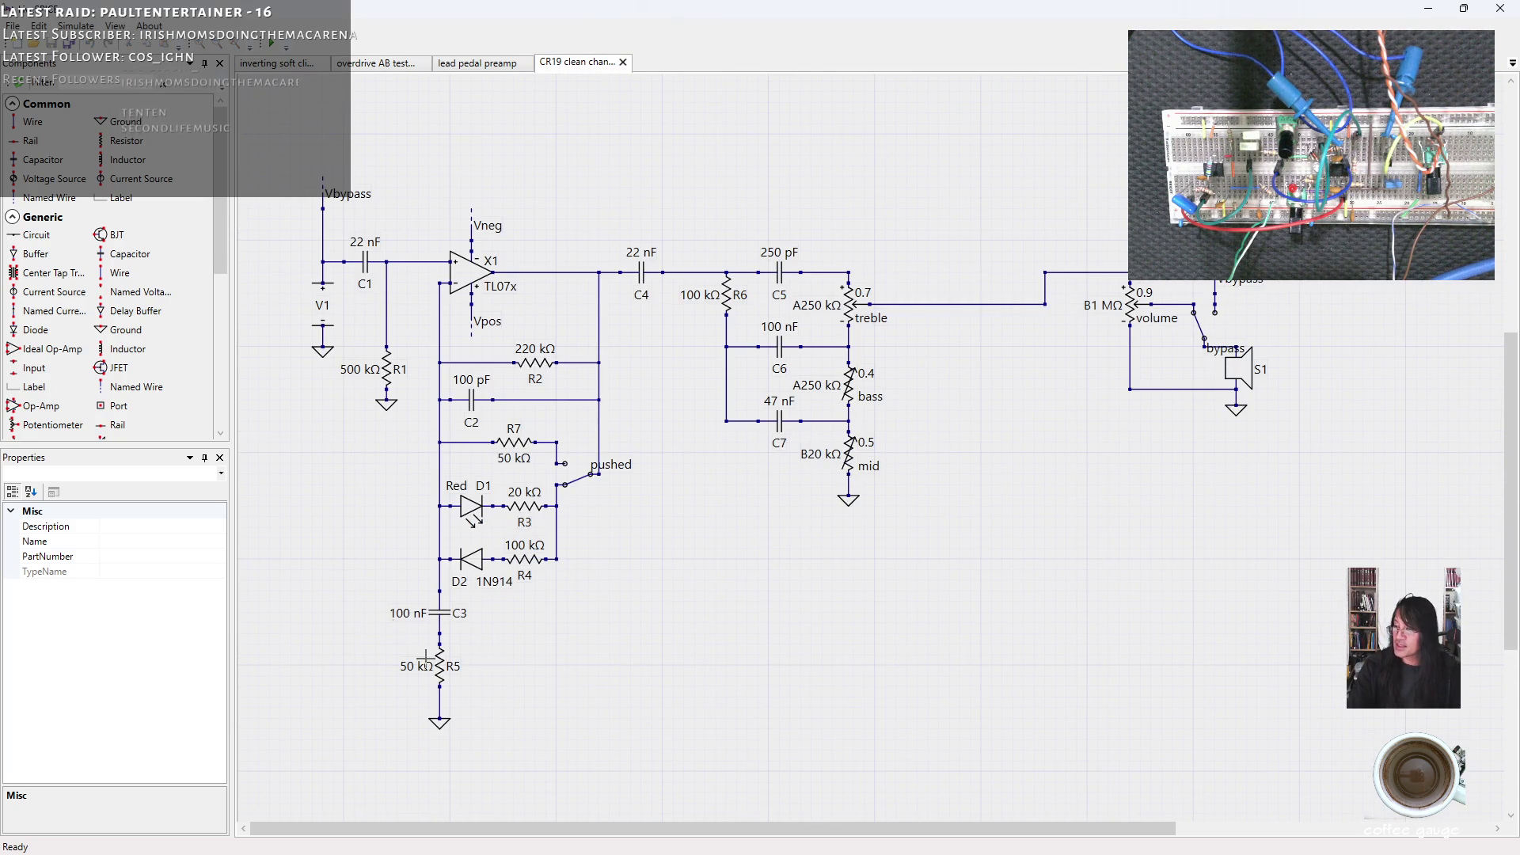